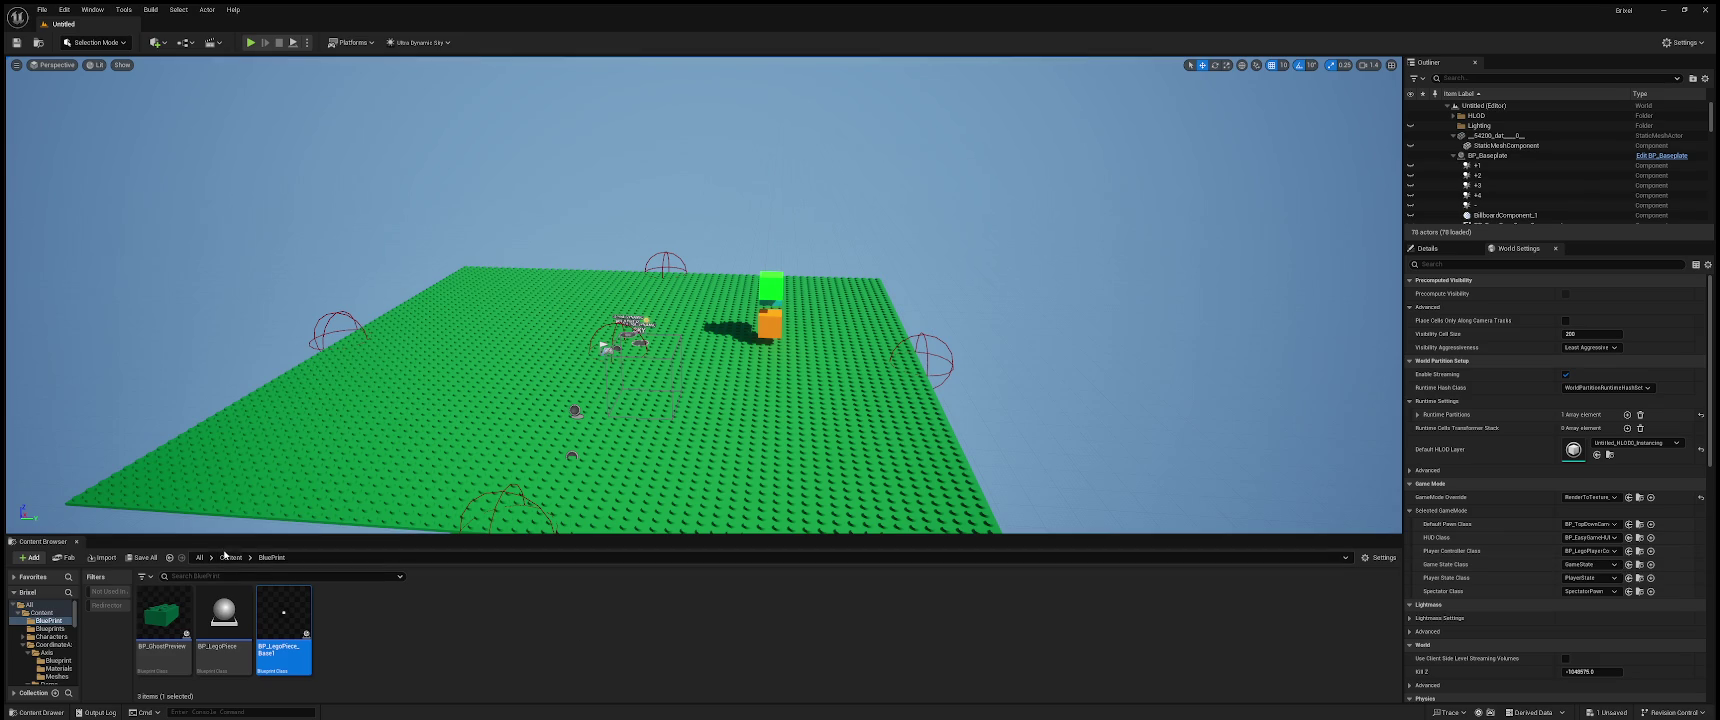
# - Go up from the BluePrint folder to the top-level Content folder in the Content Browser
pyautogui.click(230, 557)
# - Open the EasyGameUI folder from the Content folder
pyautogui.scroll(-3, 452, 648)
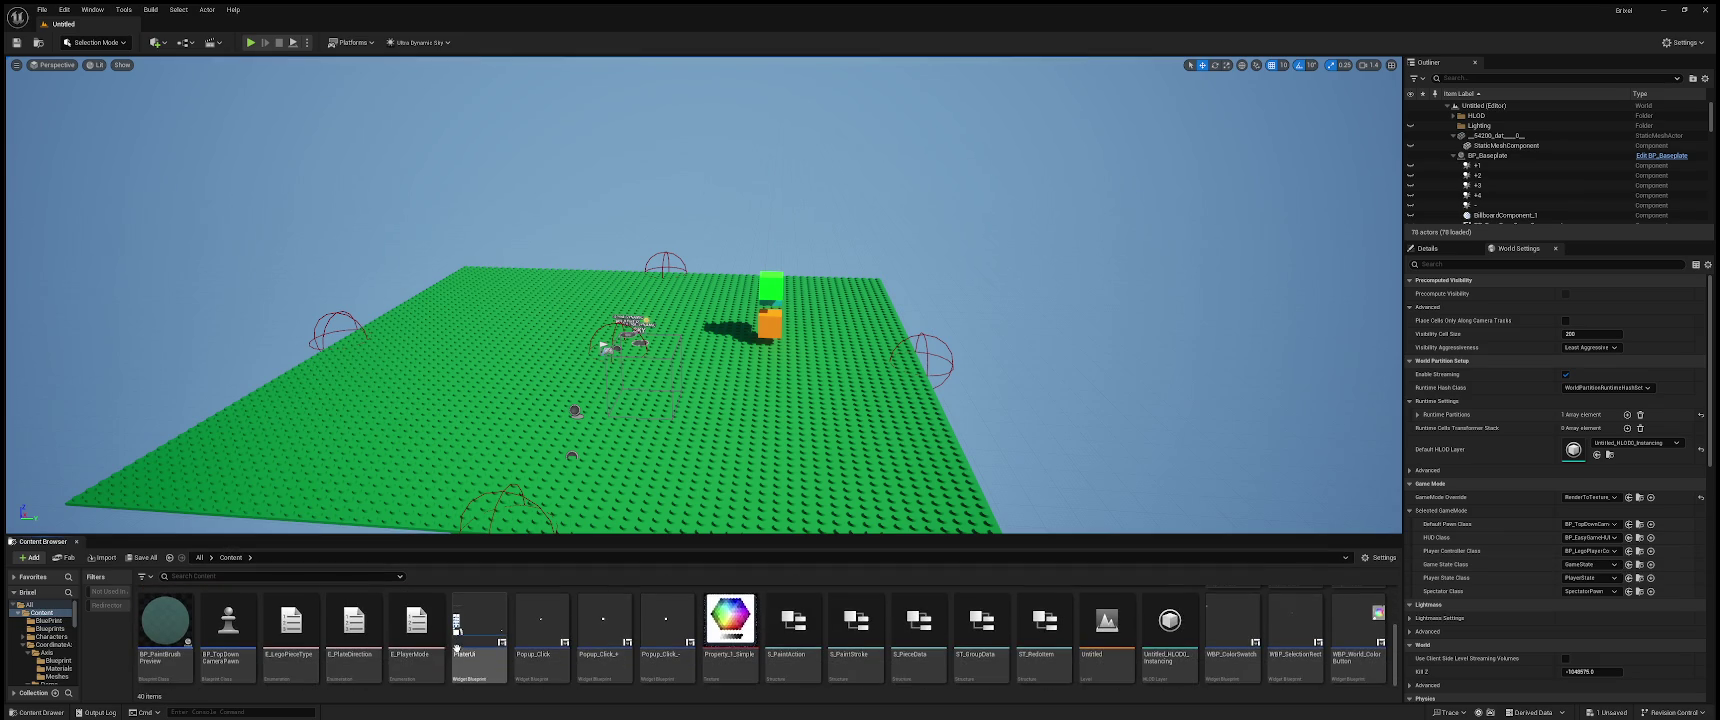
pyautogui.scroll(3, 595, 648)
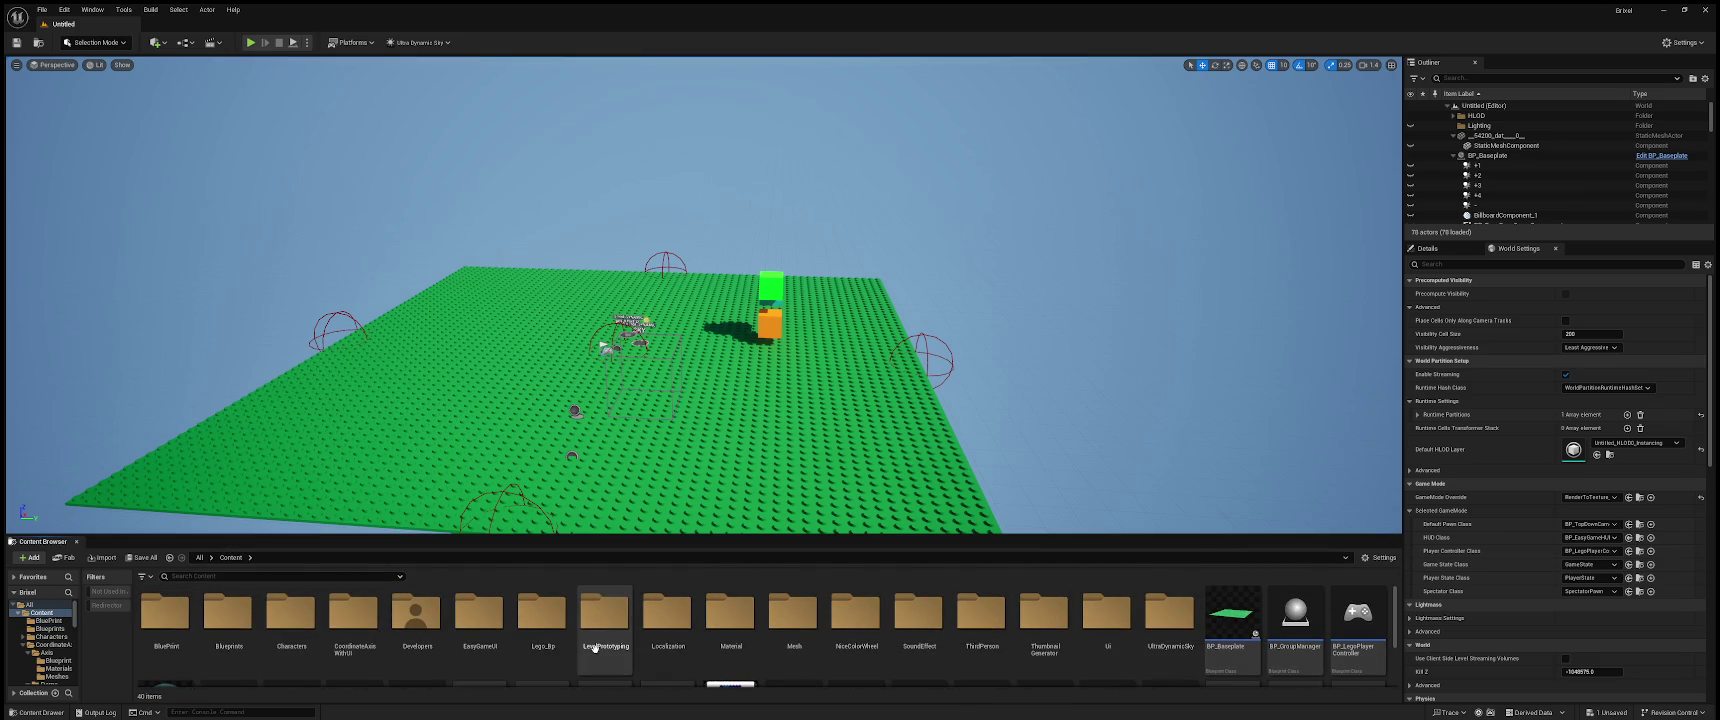
pyautogui.scroll(-2, 595, 648)
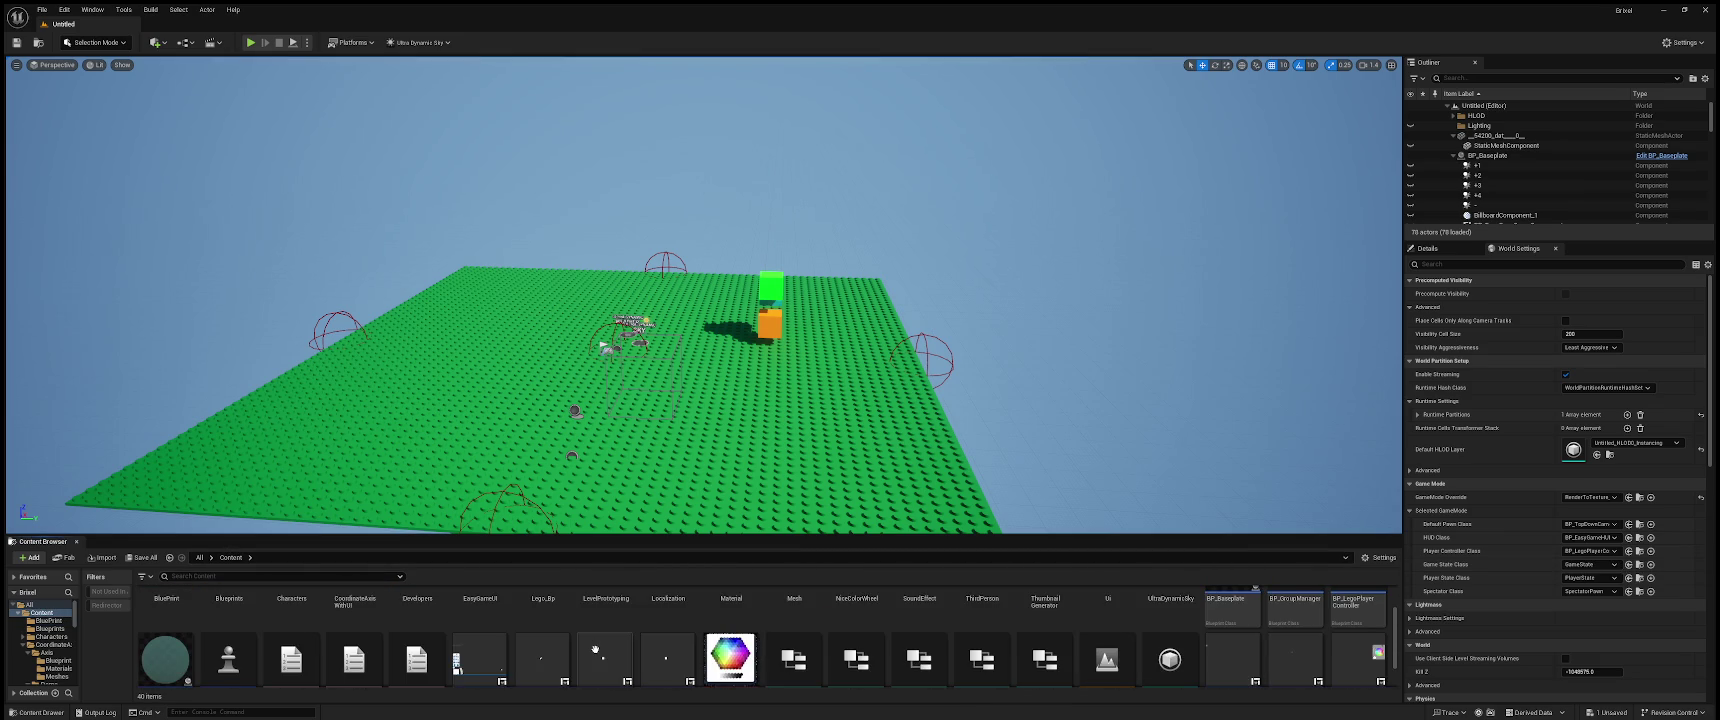
pyautogui.scroll(2, 595, 649)
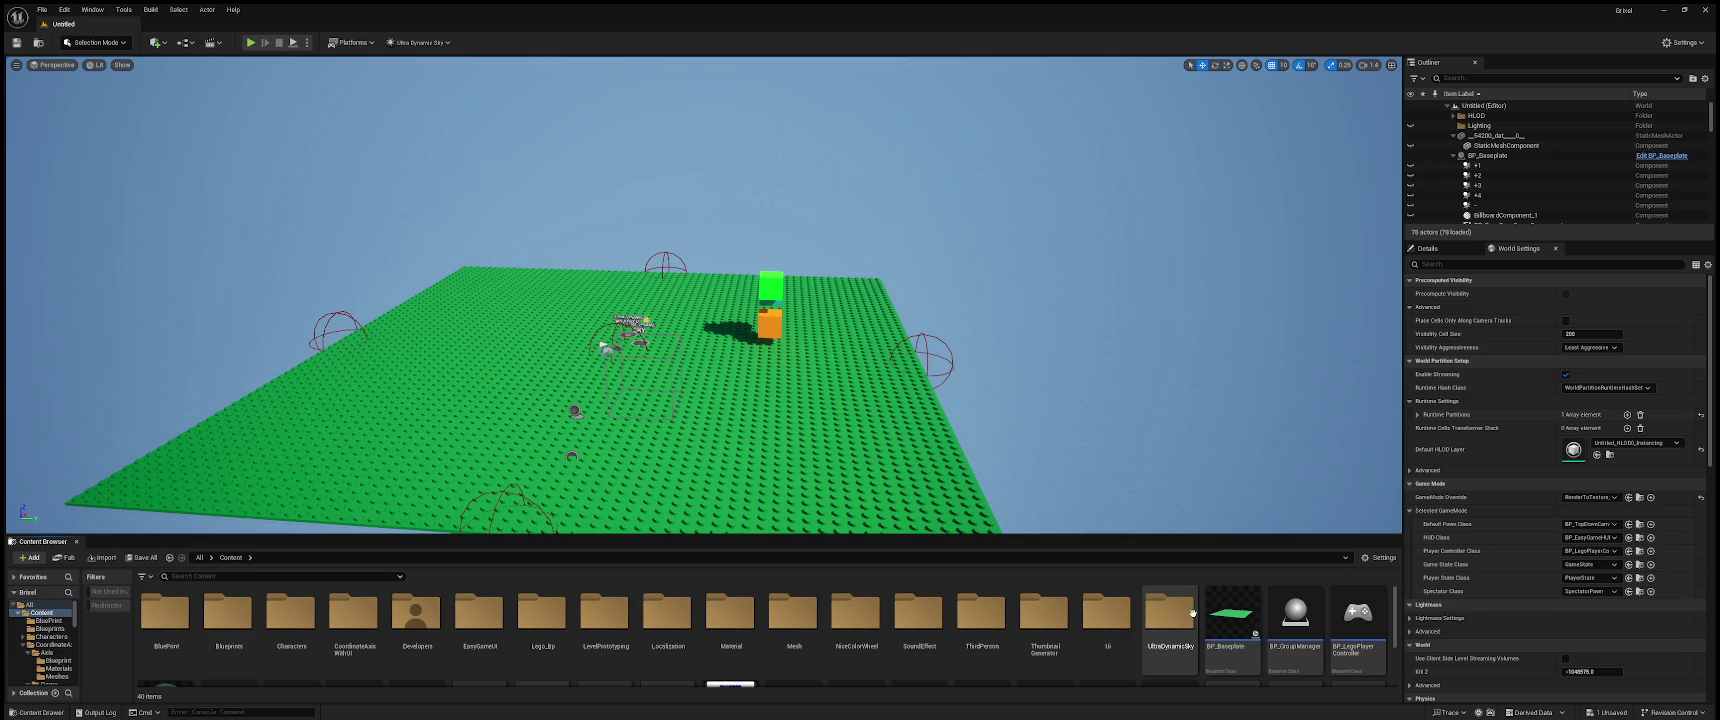
pyautogui.doubleClick(492, 615)
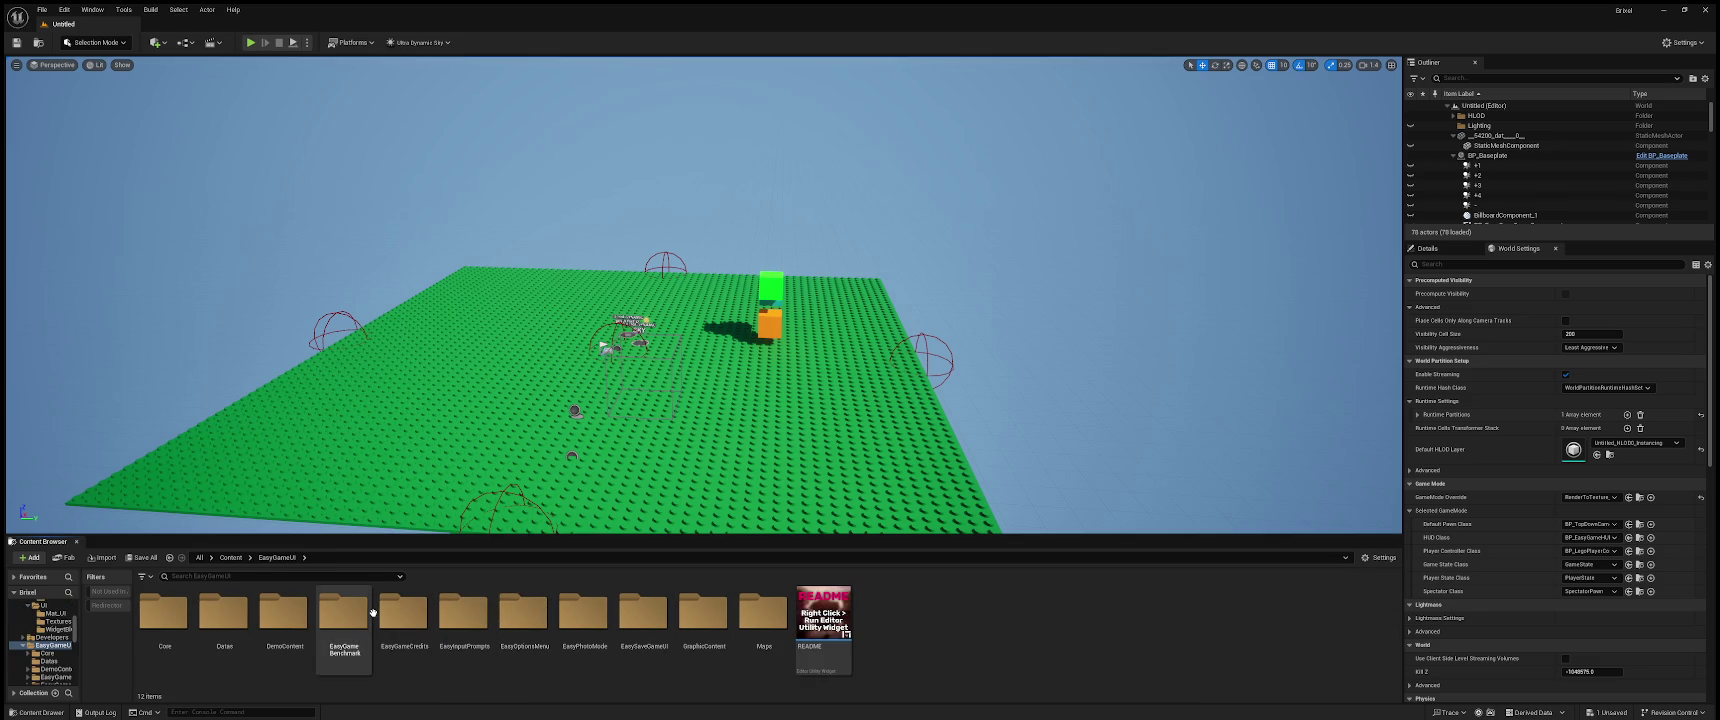
# - Delete the orange-and-green cube from the baseplate and open EasyGameUI's Maps folder
pyautogui.click(769, 310)
pyautogui.press('Delete')
pyautogui.scroll(3, 703, 300)
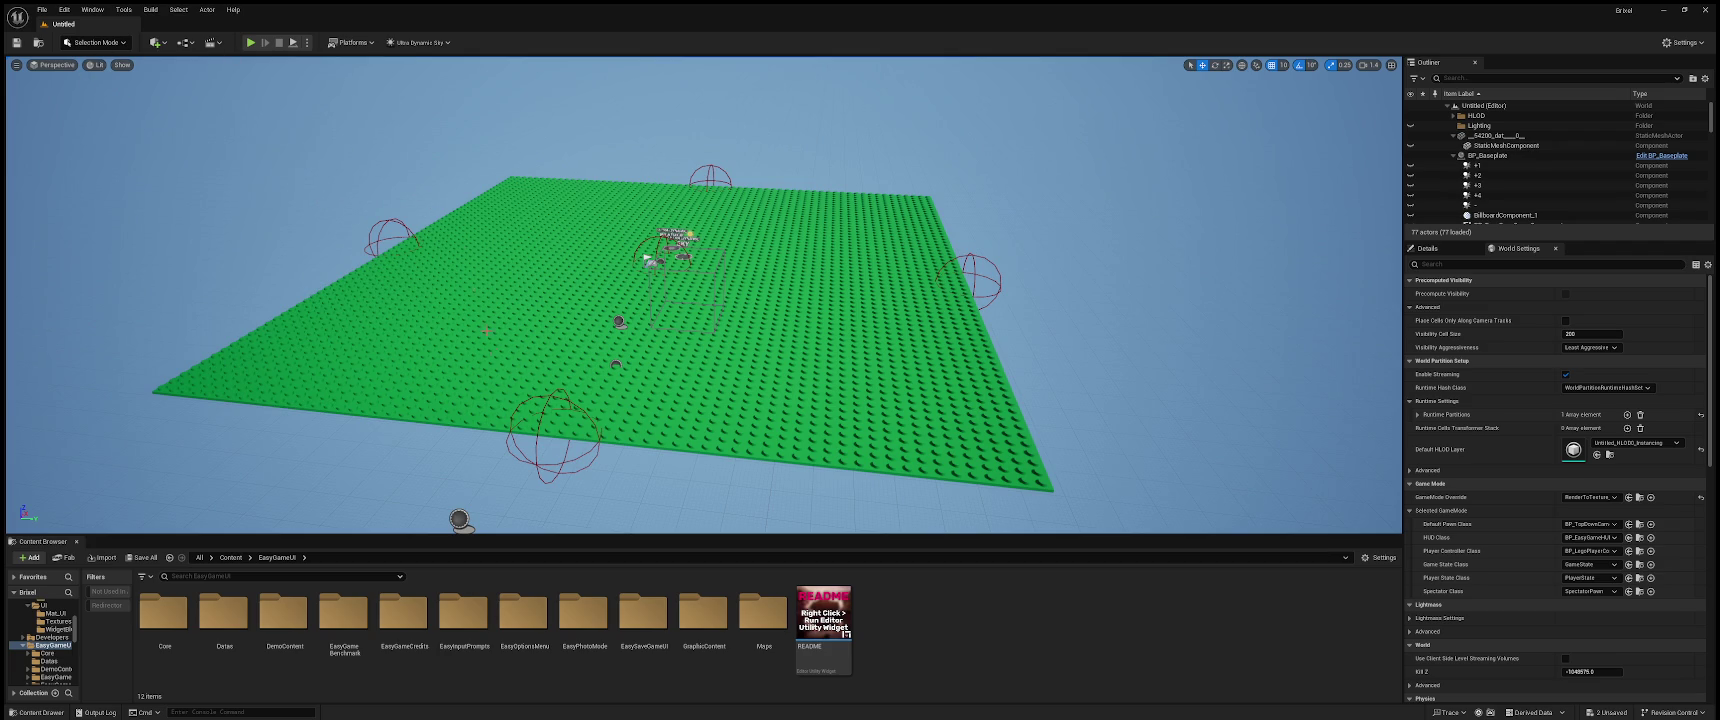
pyautogui.doubleClick(763, 612)
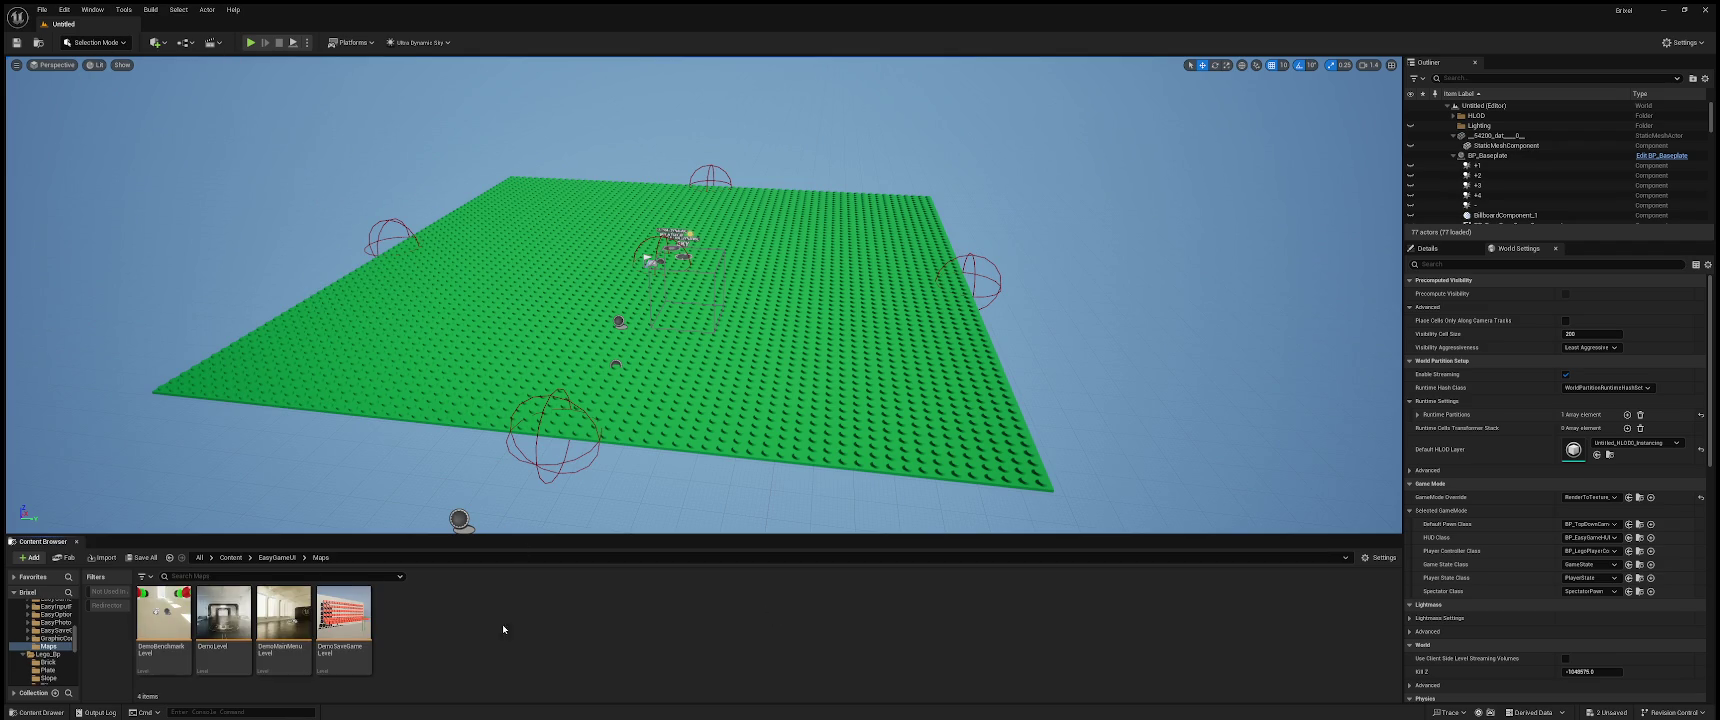
# - Select the DemoMainMenu level in the Maps folder to load it
pyautogui.click(287, 614)
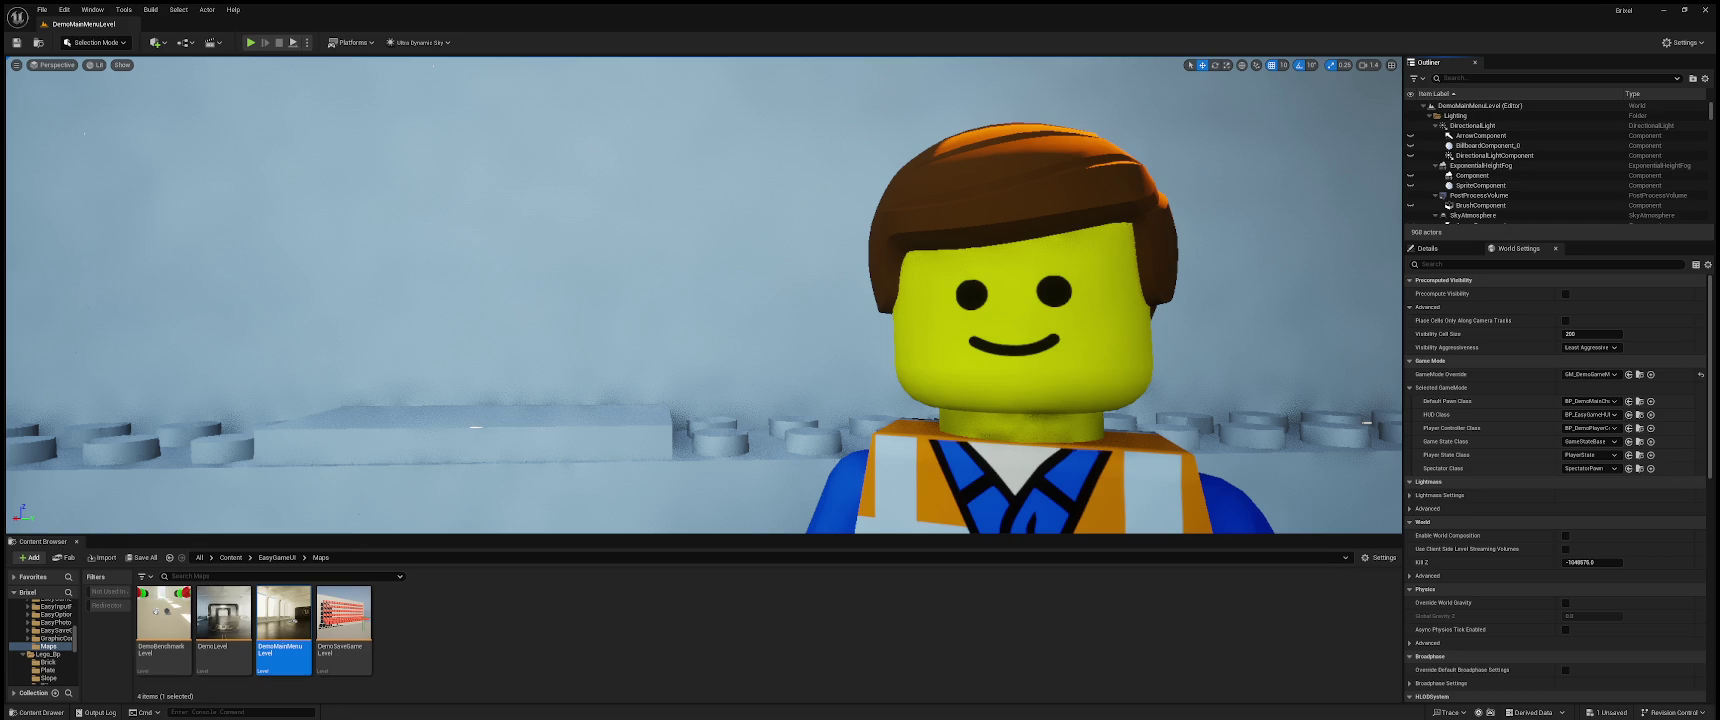
pyautogui.click(856, 384)
pyautogui.press('f')
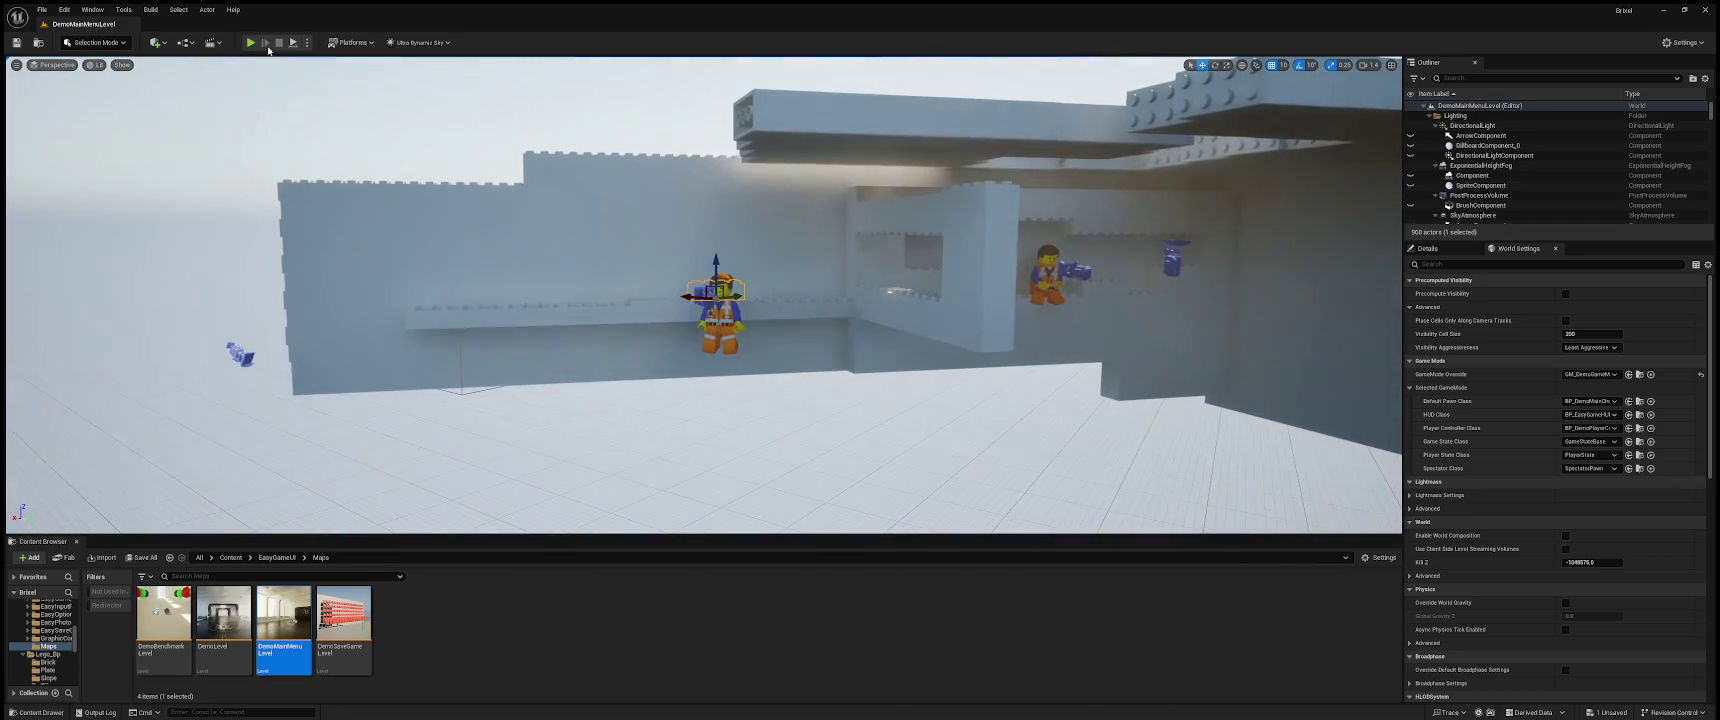
pyautogui.click(250, 42)
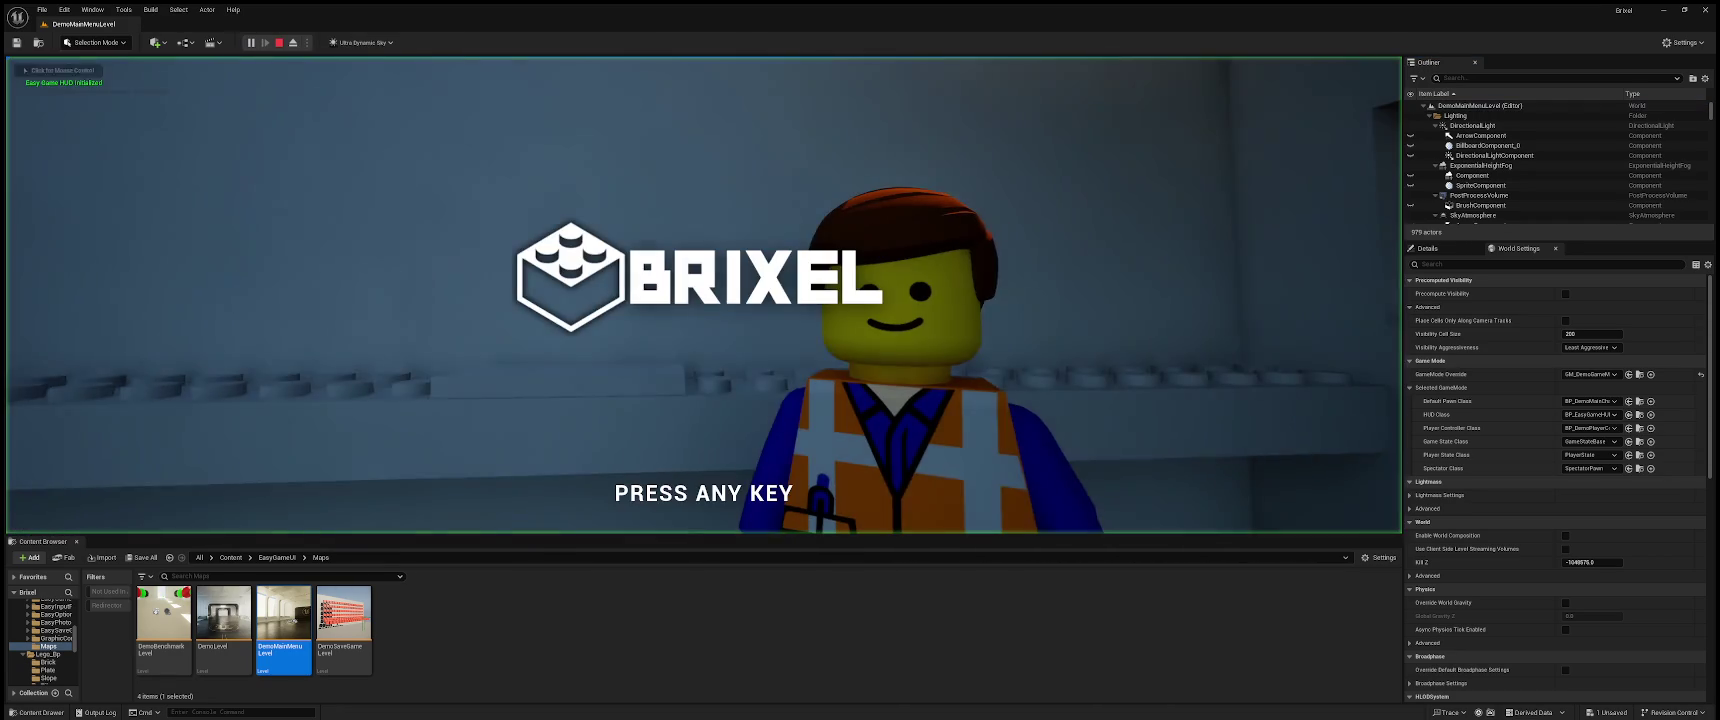
pyautogui.press('F8')
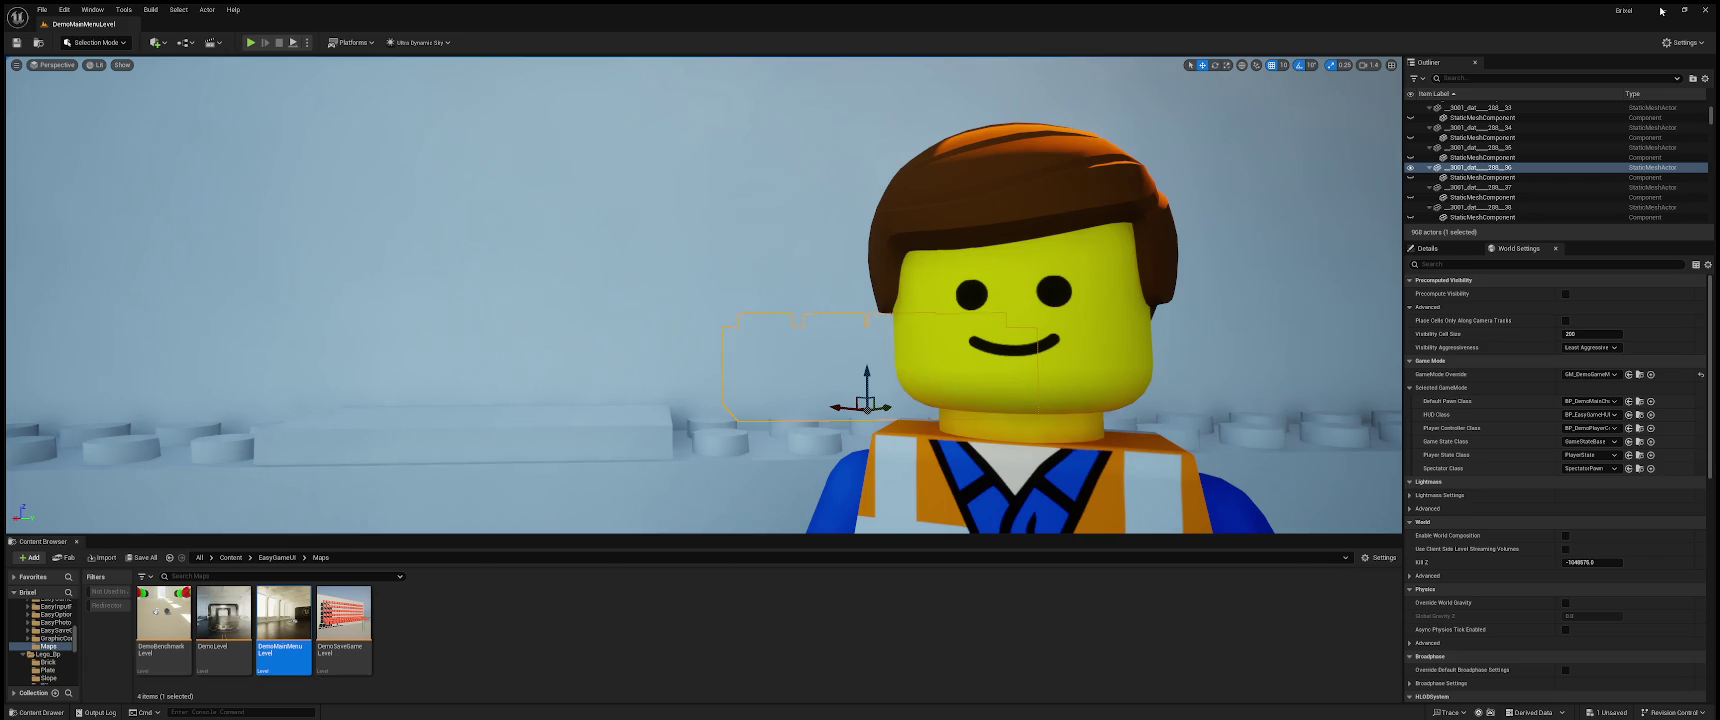
pyautogui.click(250, 43)
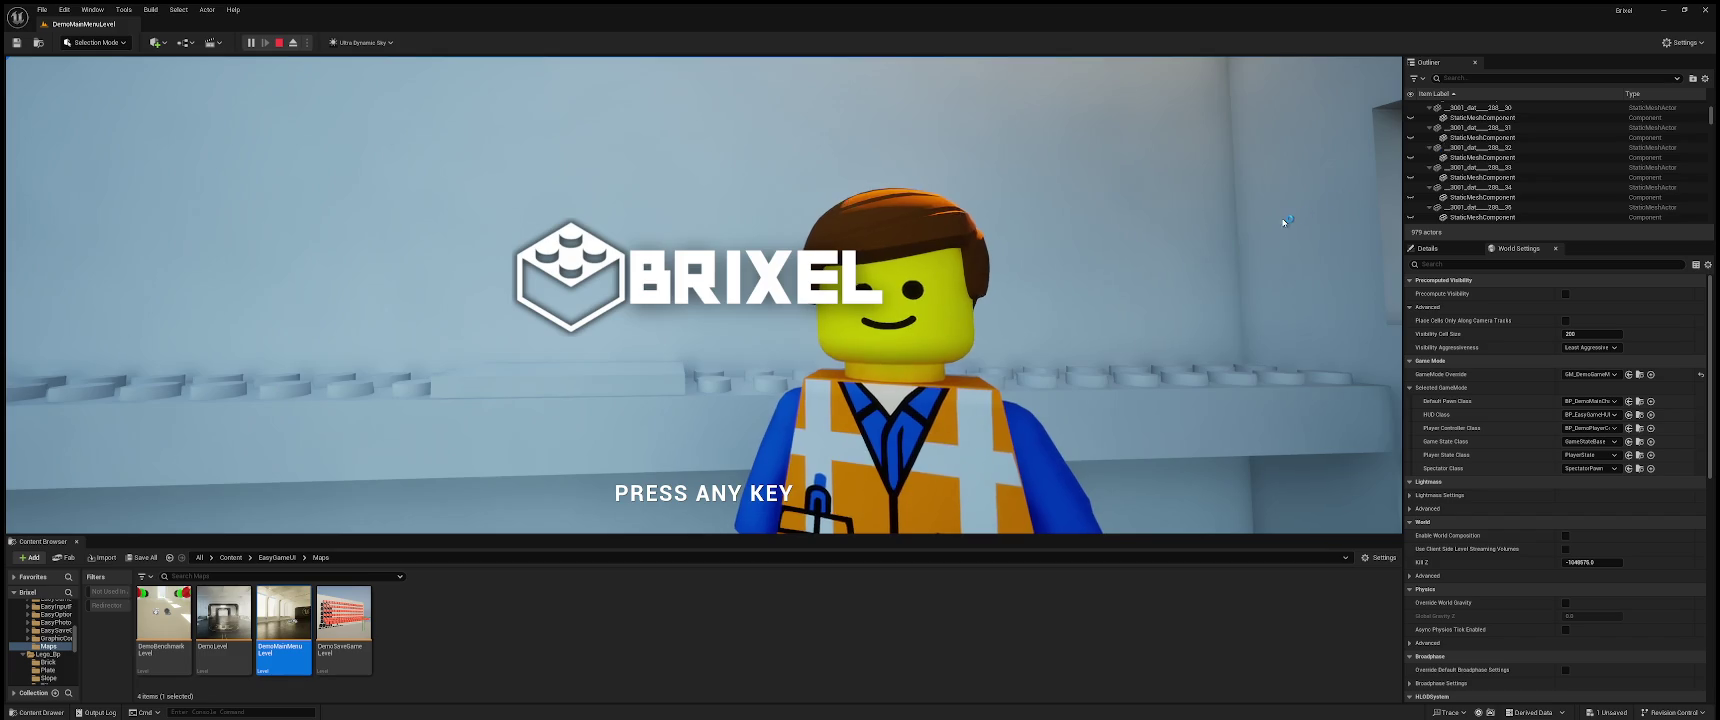
pyautogui.press('Escape')
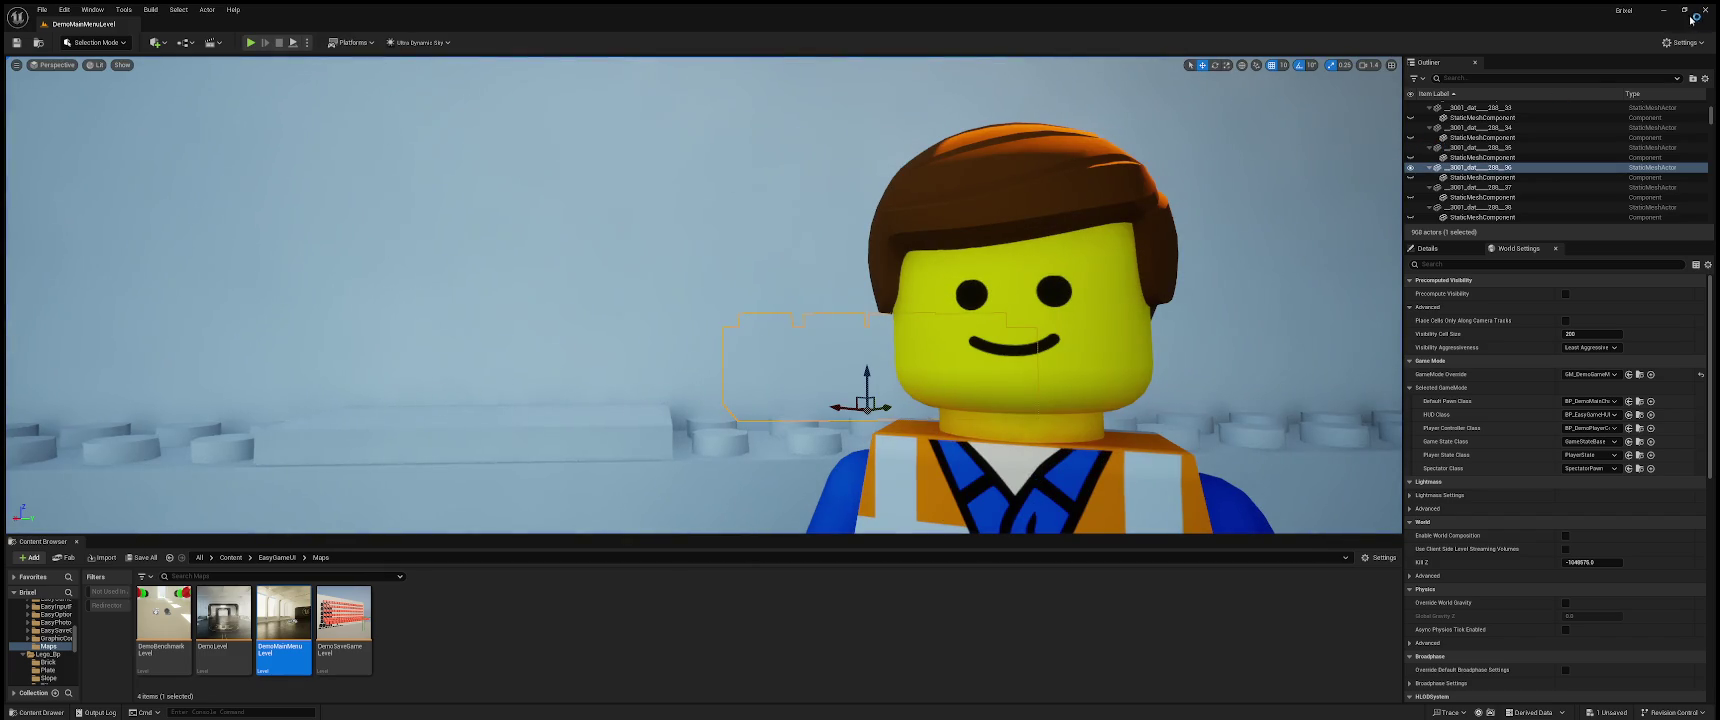
pyautogui.click(251, 42)
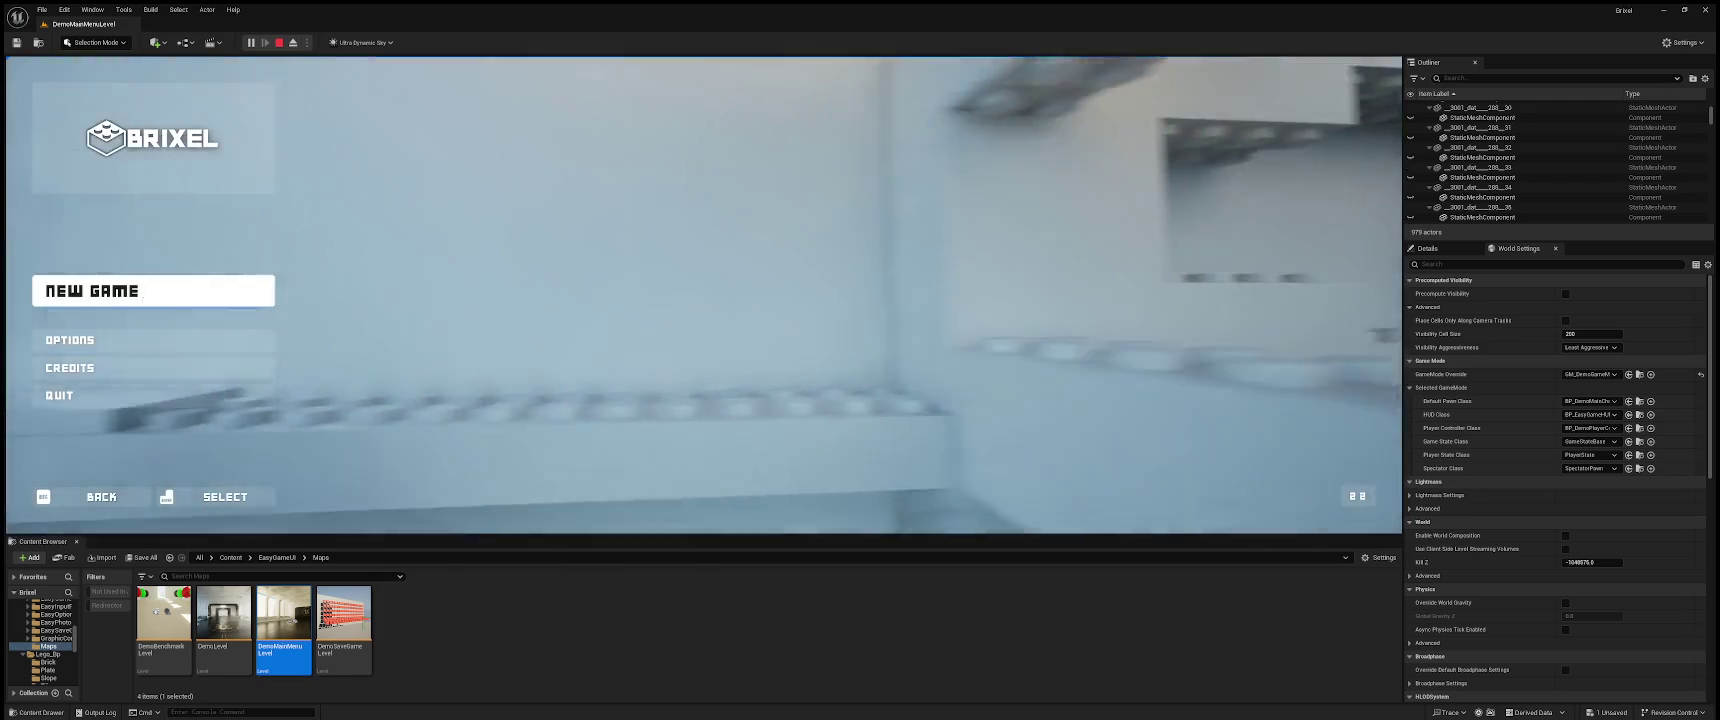
pyautogui.click(150, 290)
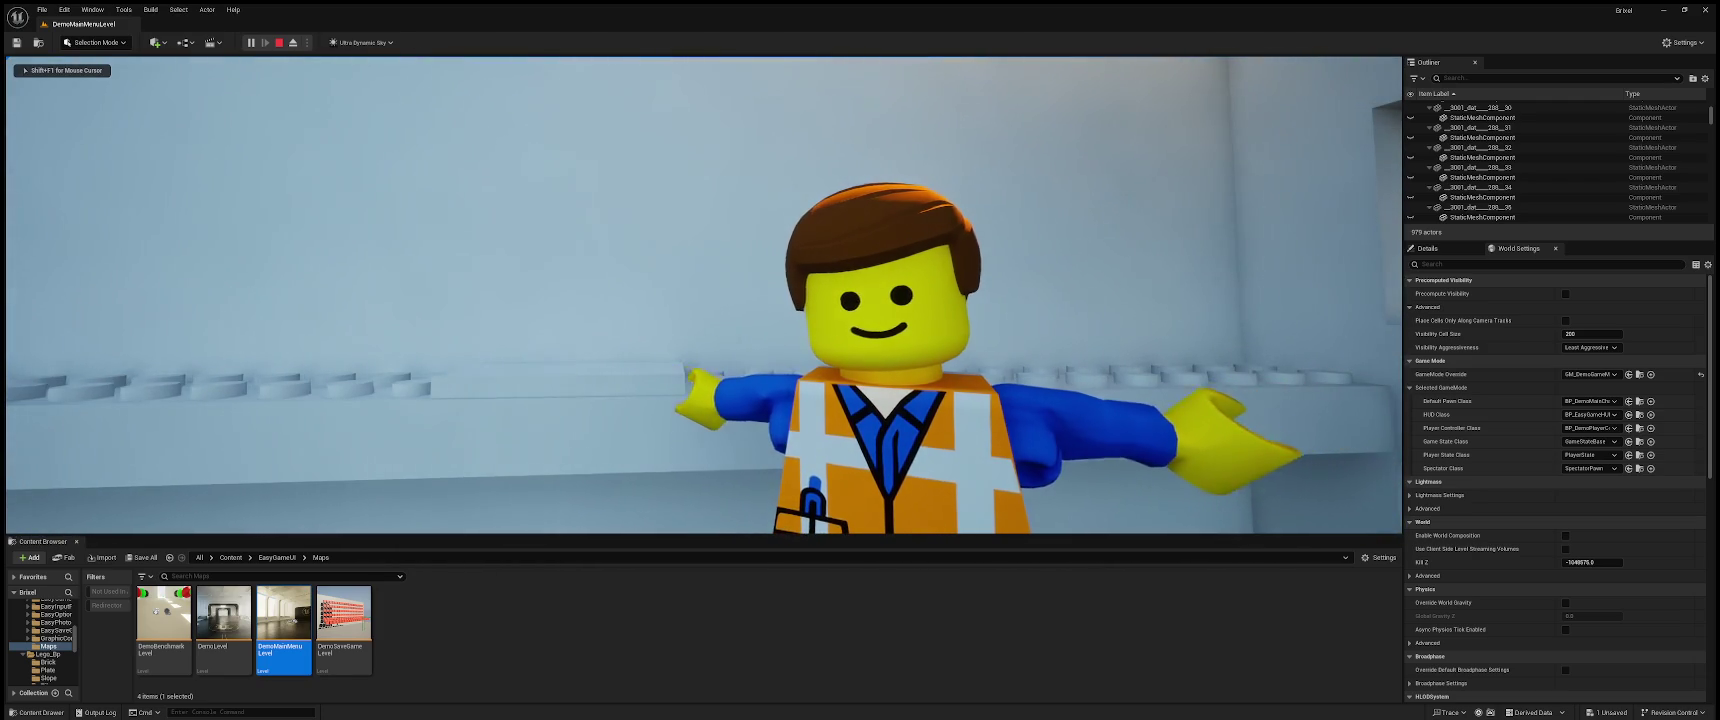
pyautogui.press('Escape')
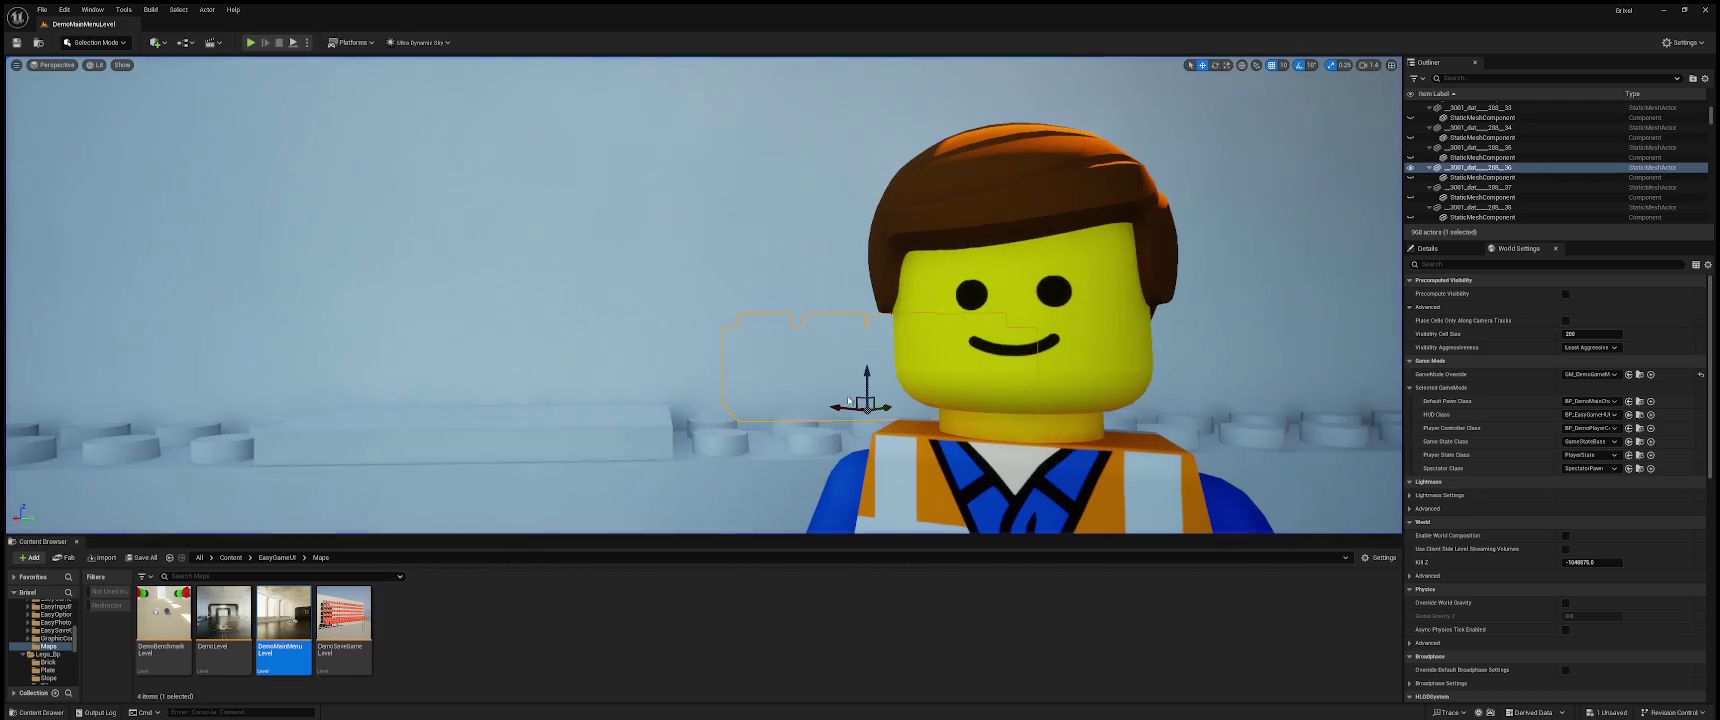
pyautogui.scroll(-10, 703, 295)
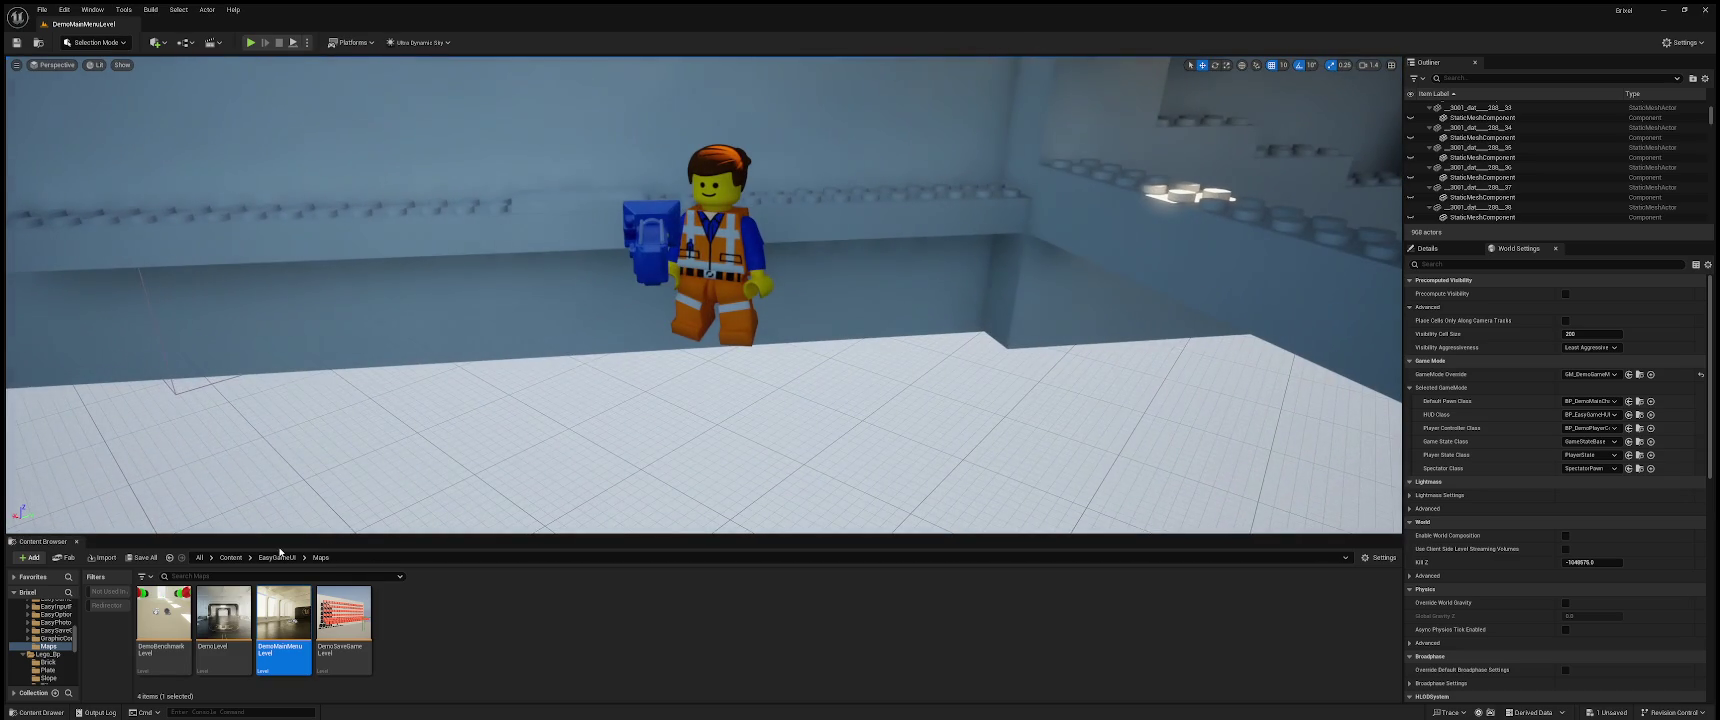
# - Go back up through EasyGameUI to Content and pick the Untitled level asset
pyautogui.click(277, 557)
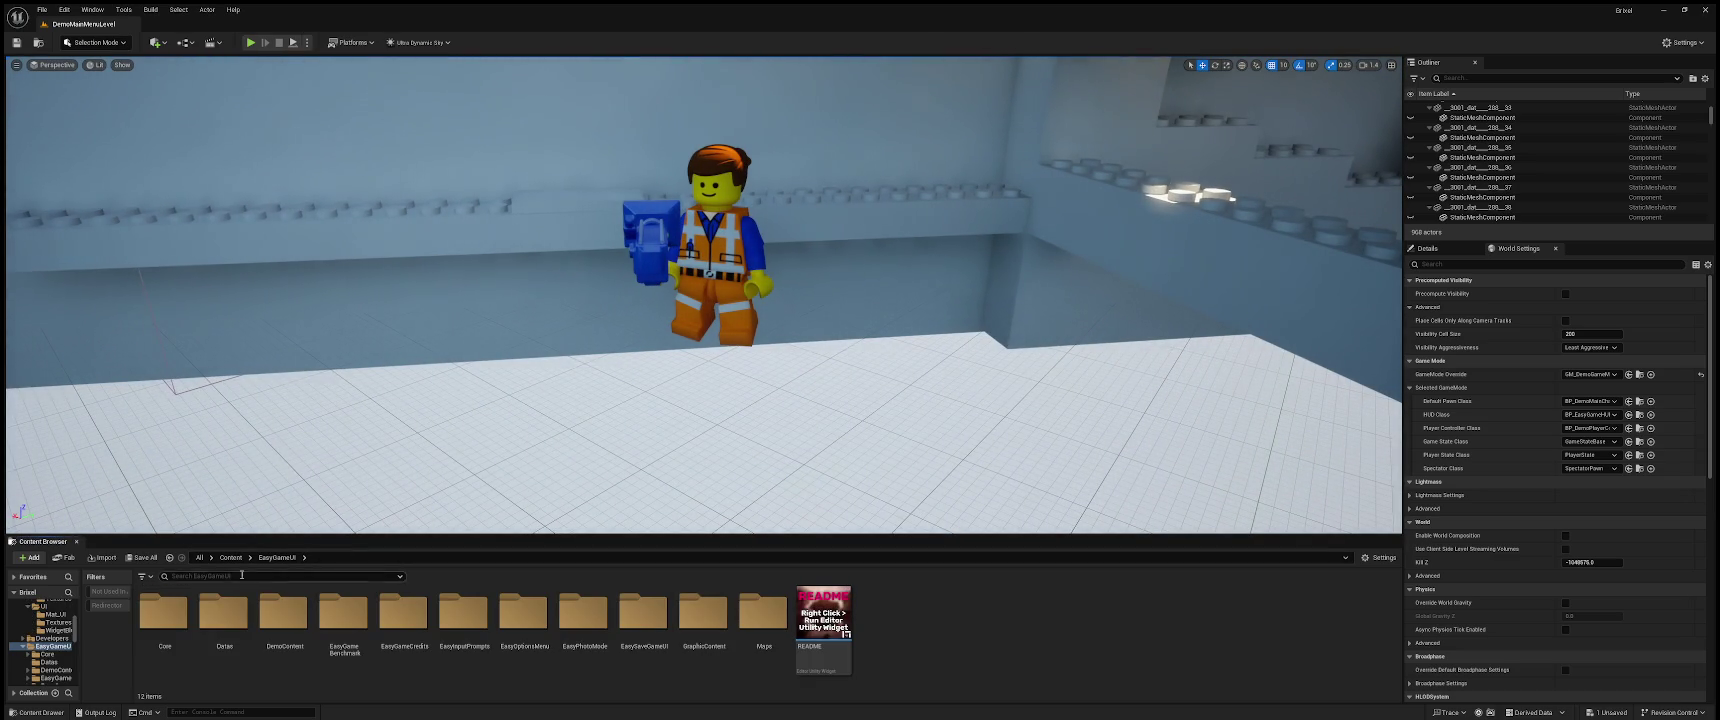
pyautogui.click(230, 558)
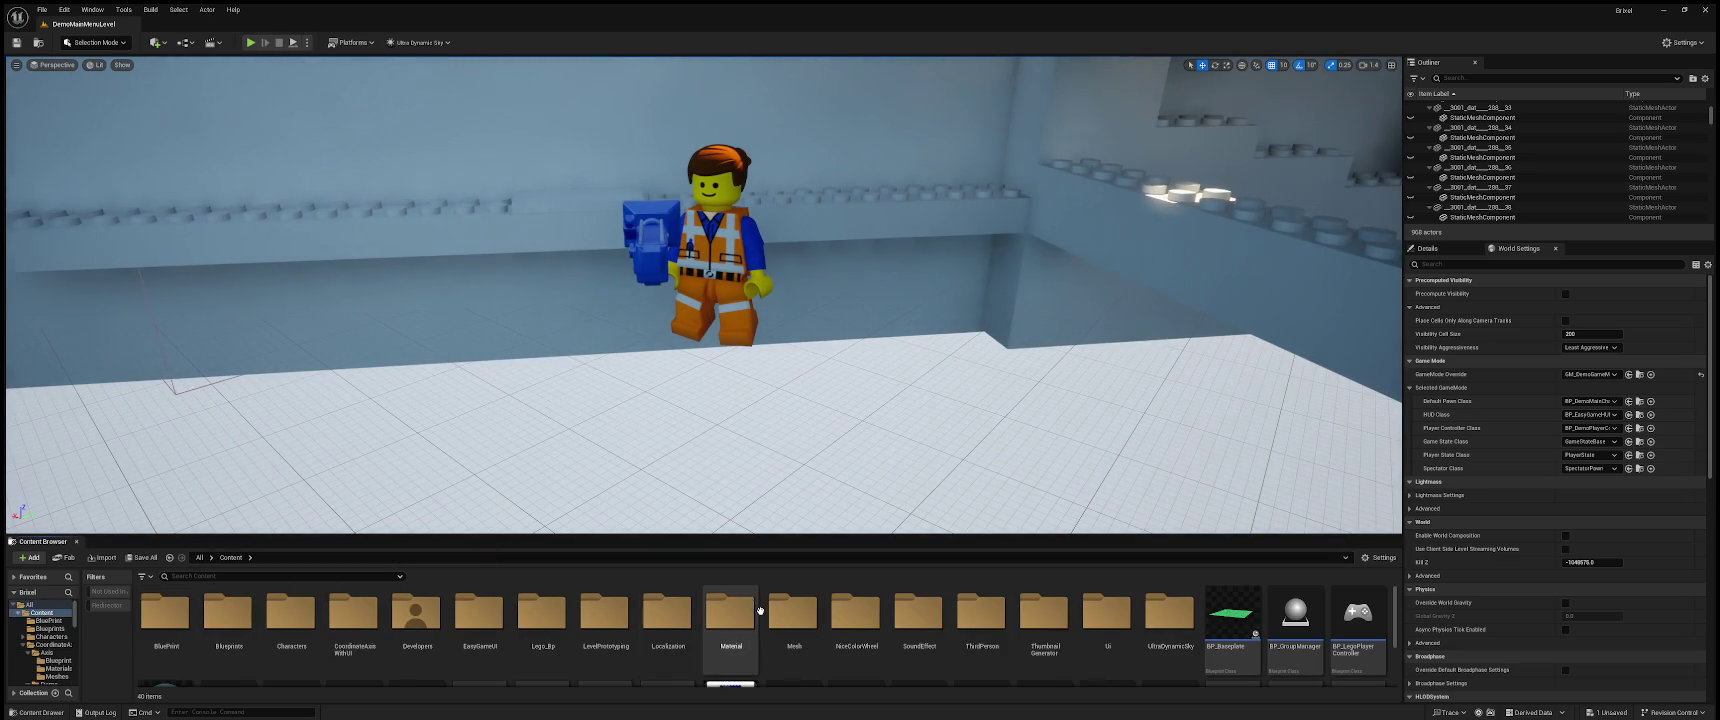
pyautogui.scroll(-2, 745, 625)
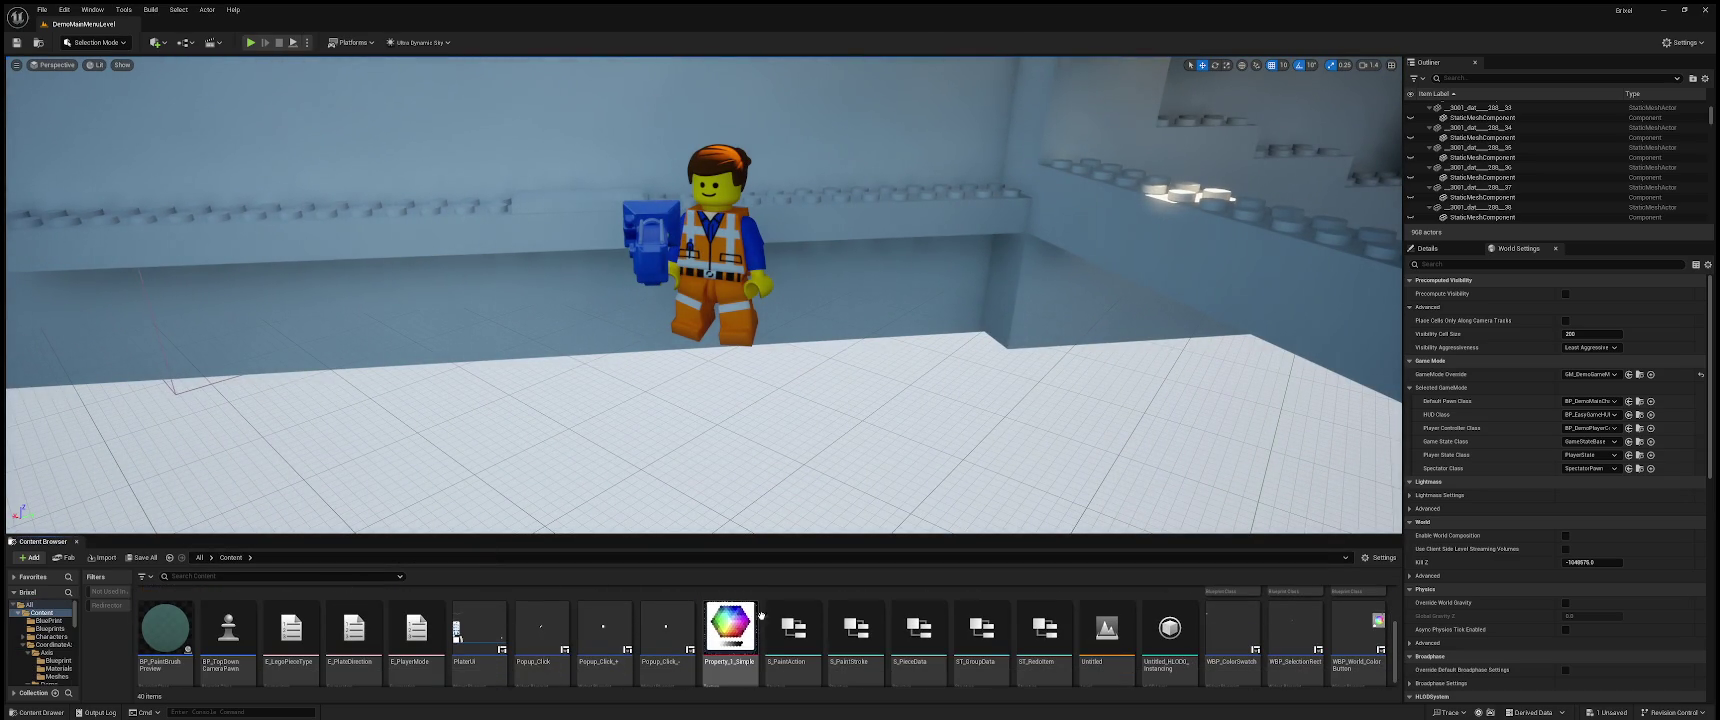
pyautogui.click(1107, 630)
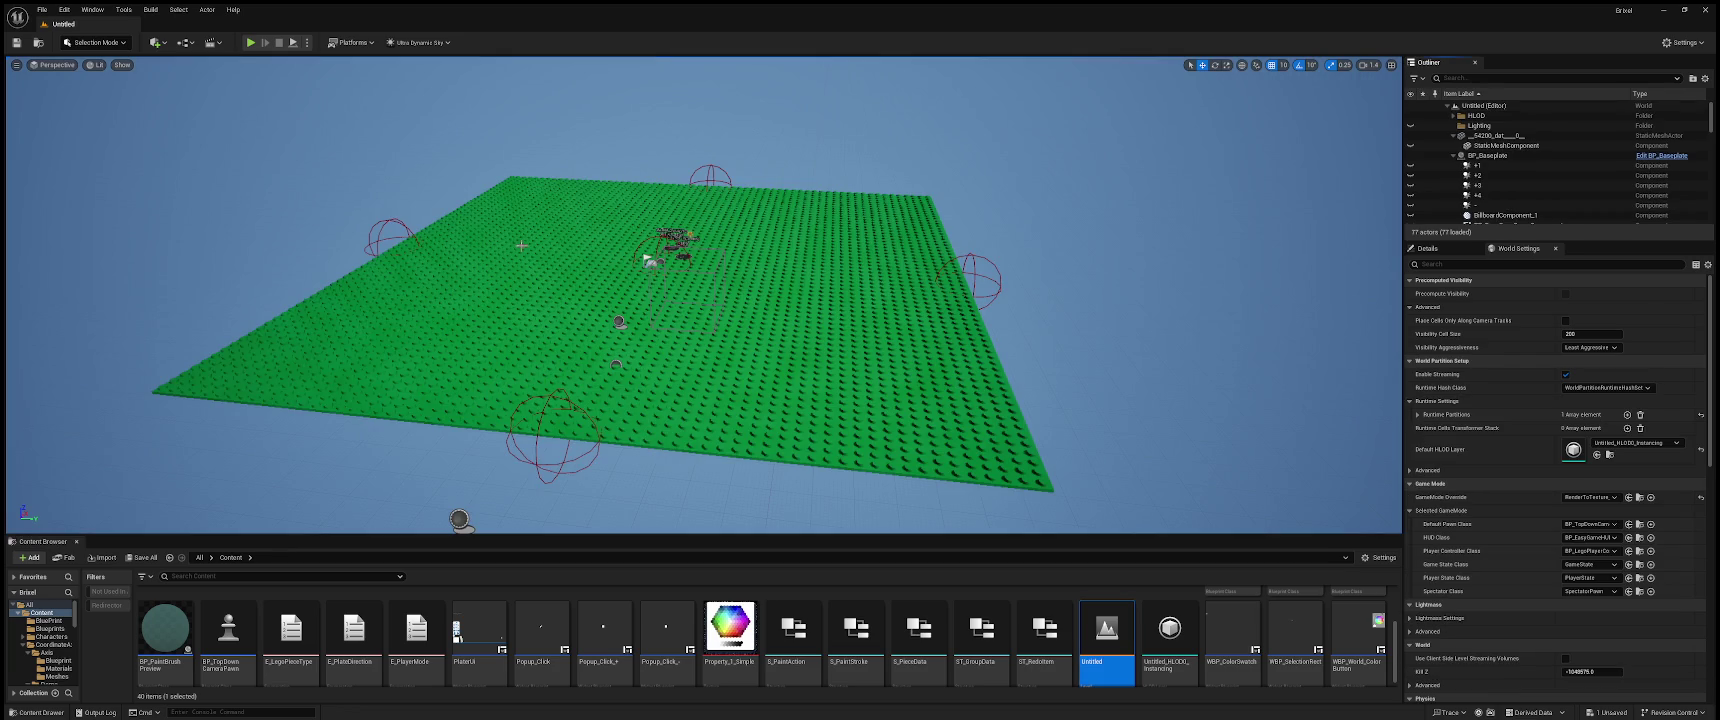
pyautogui.doubleClick(1487, 155)
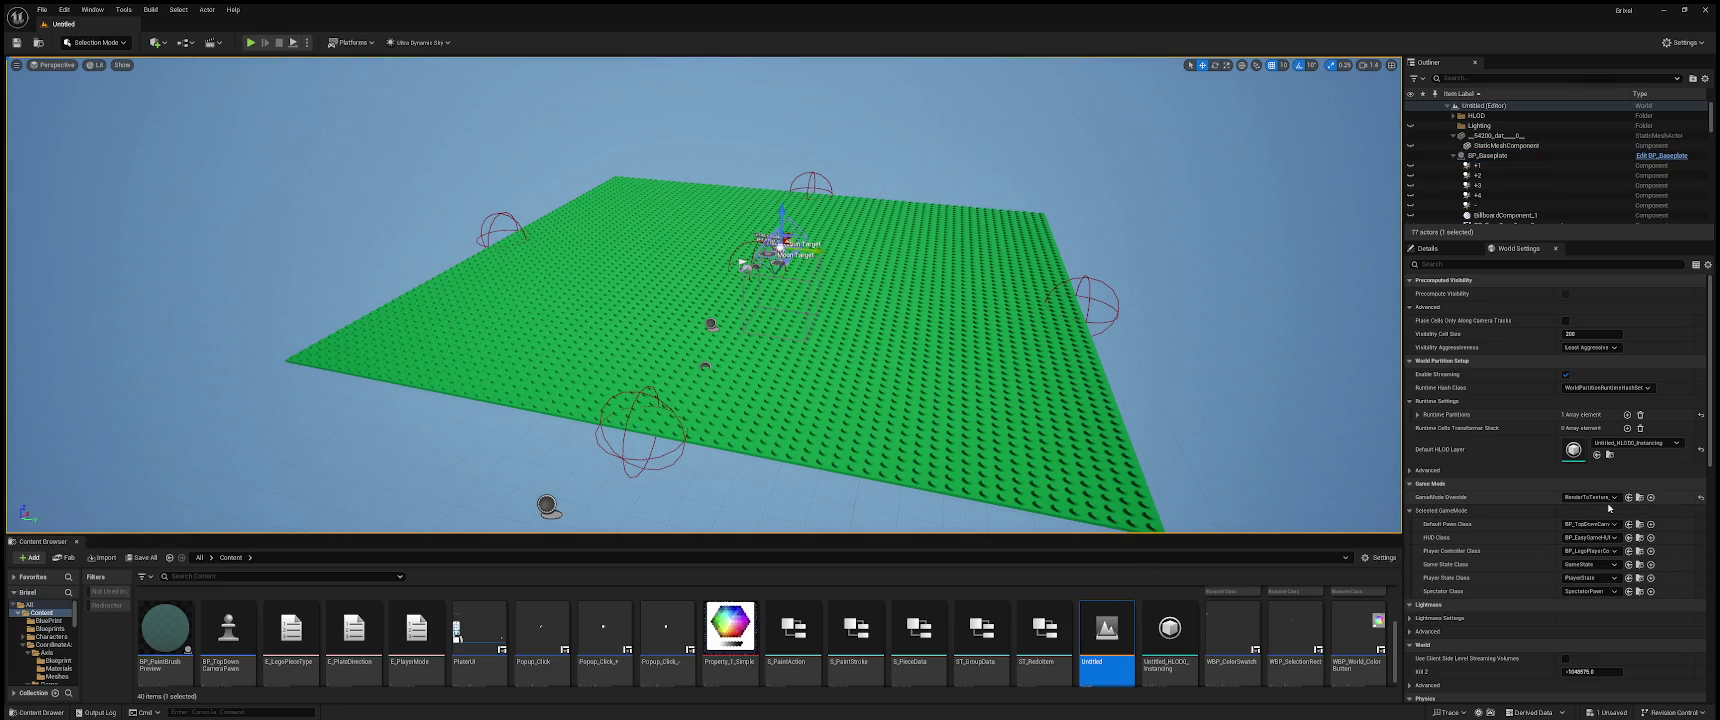
pyautogui.scroll(2, 1106, 640)
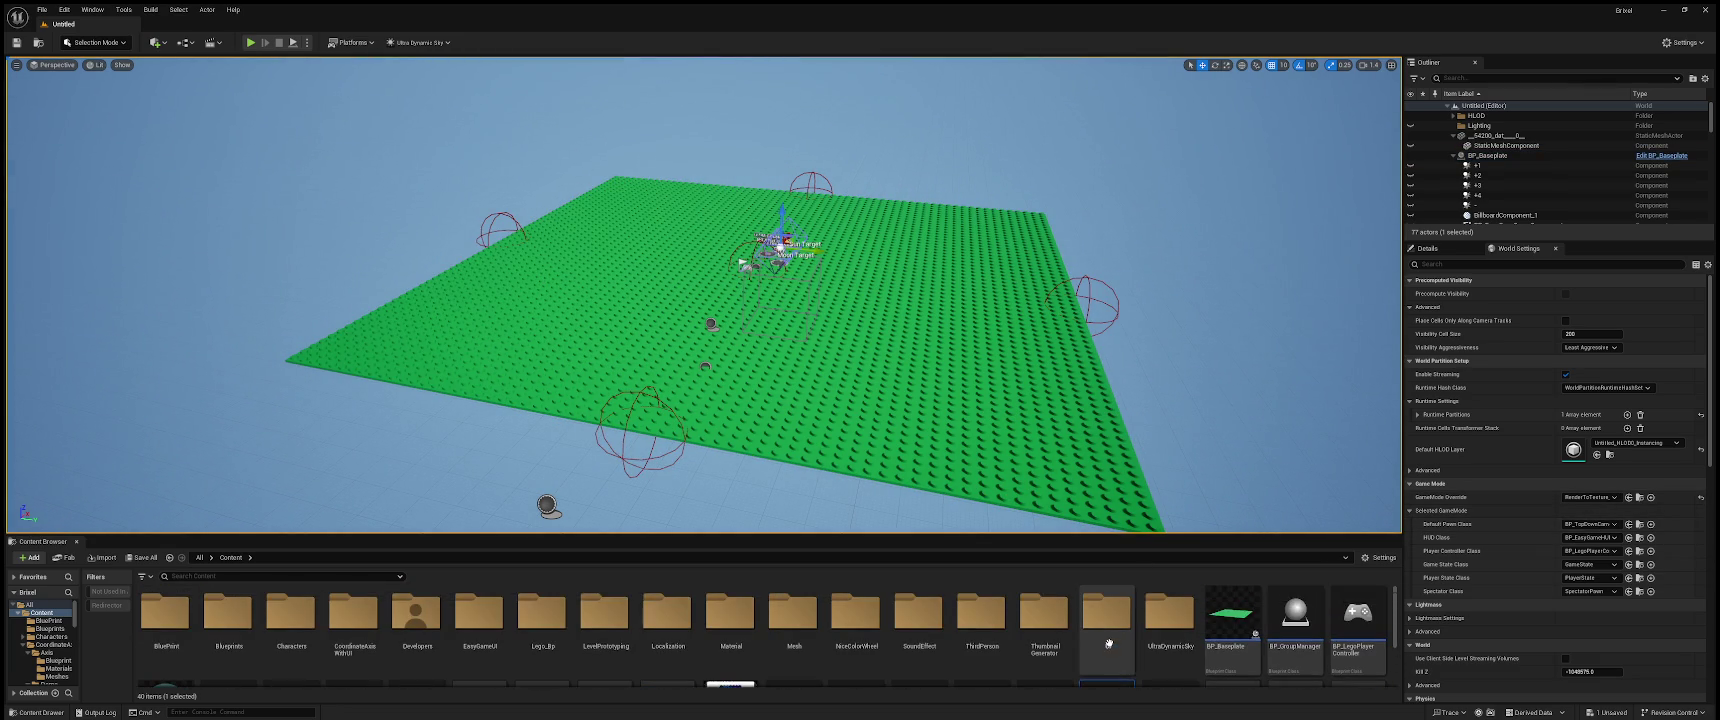
pyautogui.scroll(-2, 1108, 643)
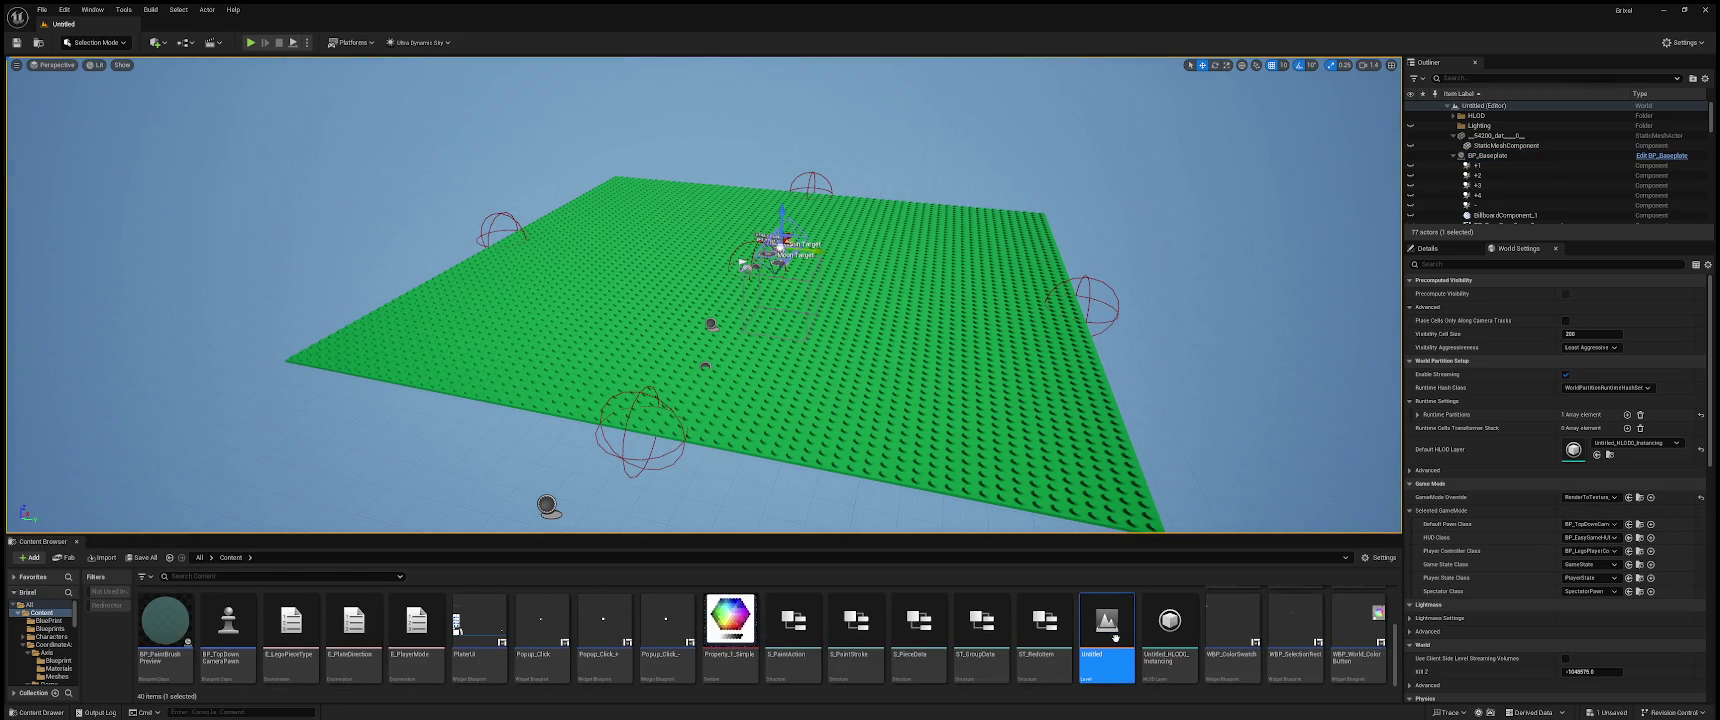
pyautogui.click(505, 610)
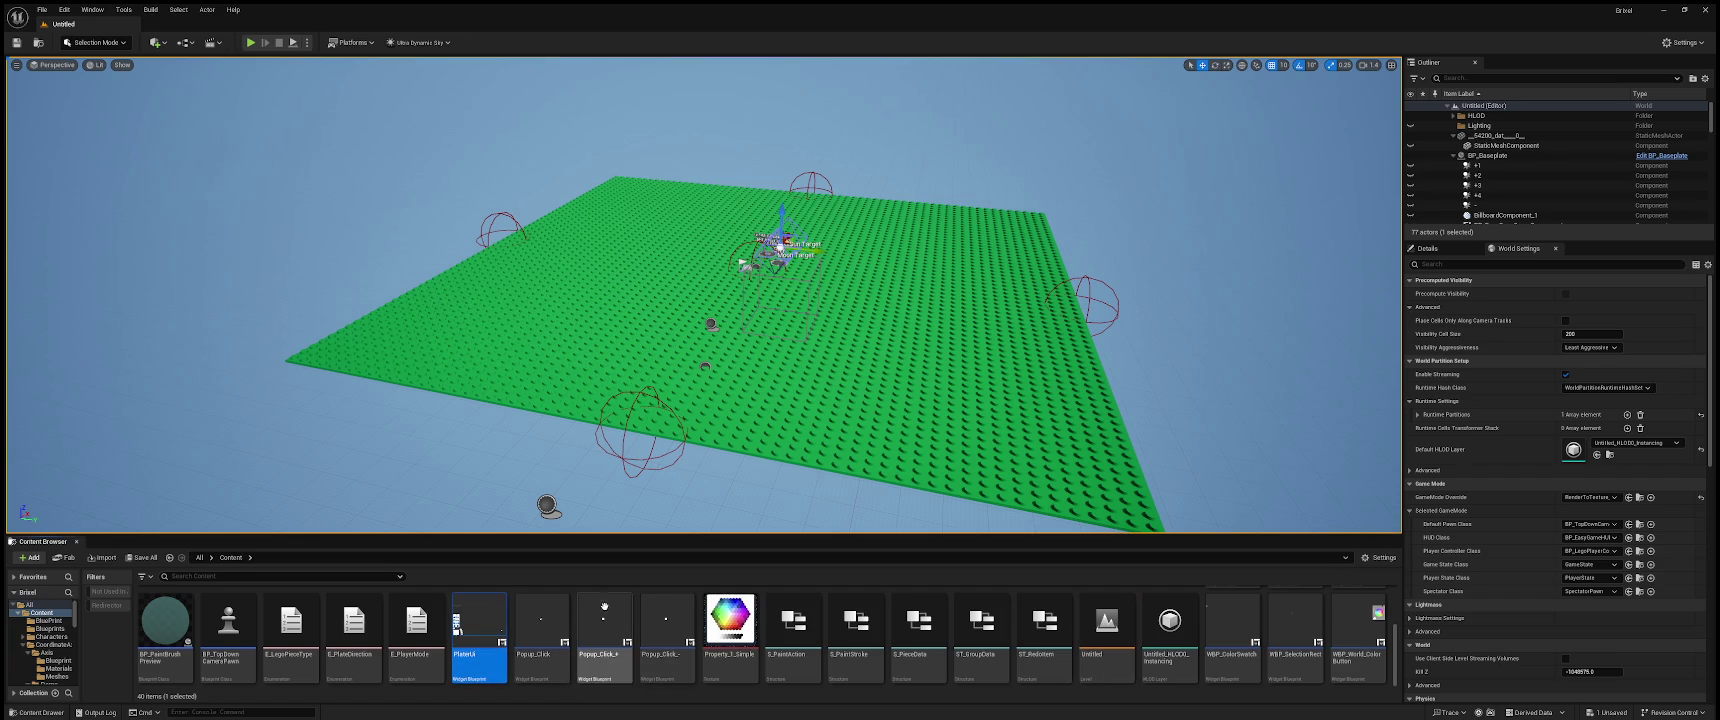
pyautogui.scroll(1, 750, 645)
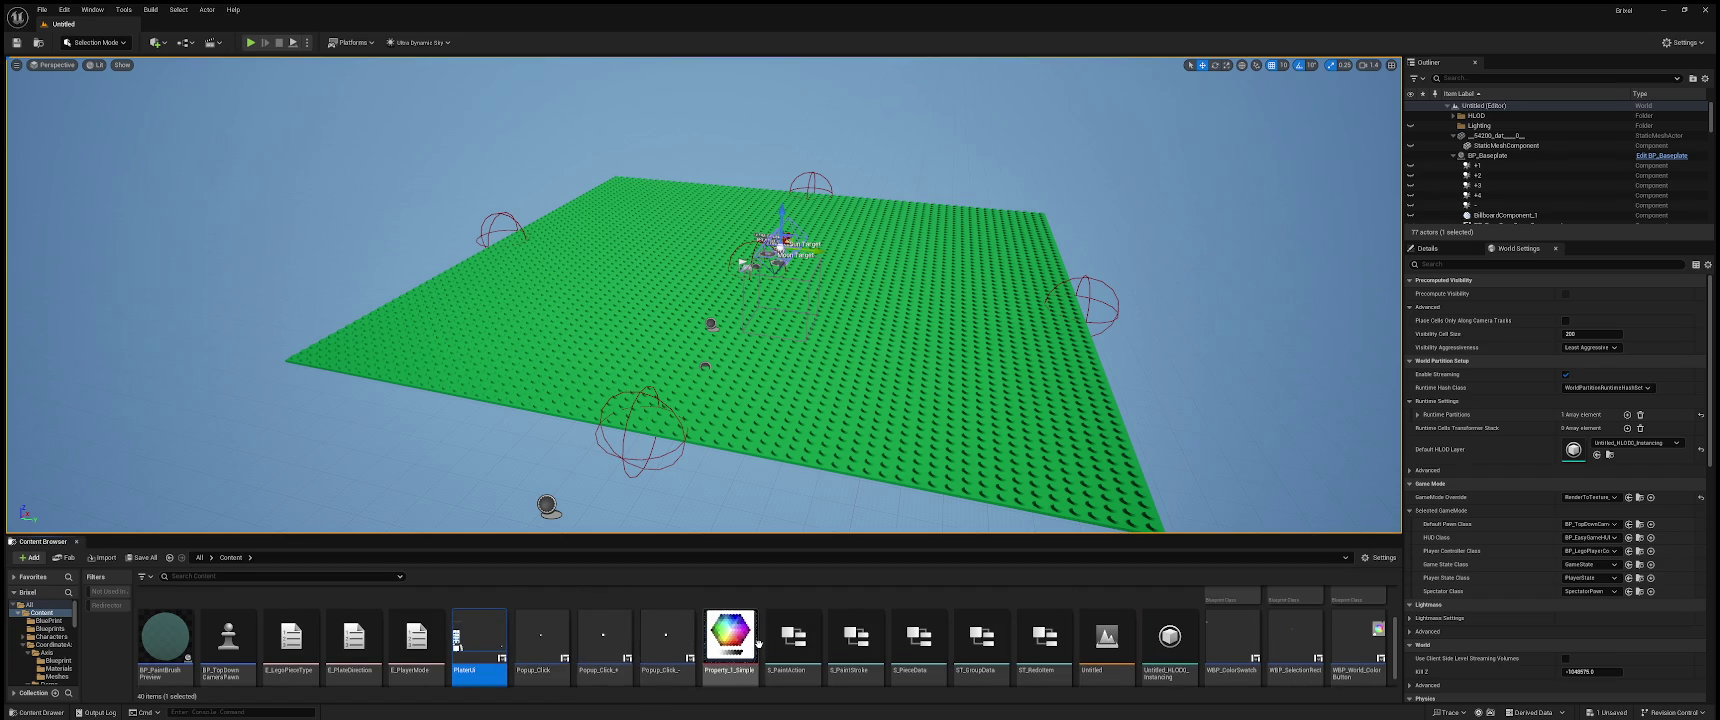
pyautogui.scroll(1, 758, 643)
pyautogui.scroll(-2, 830, 630)
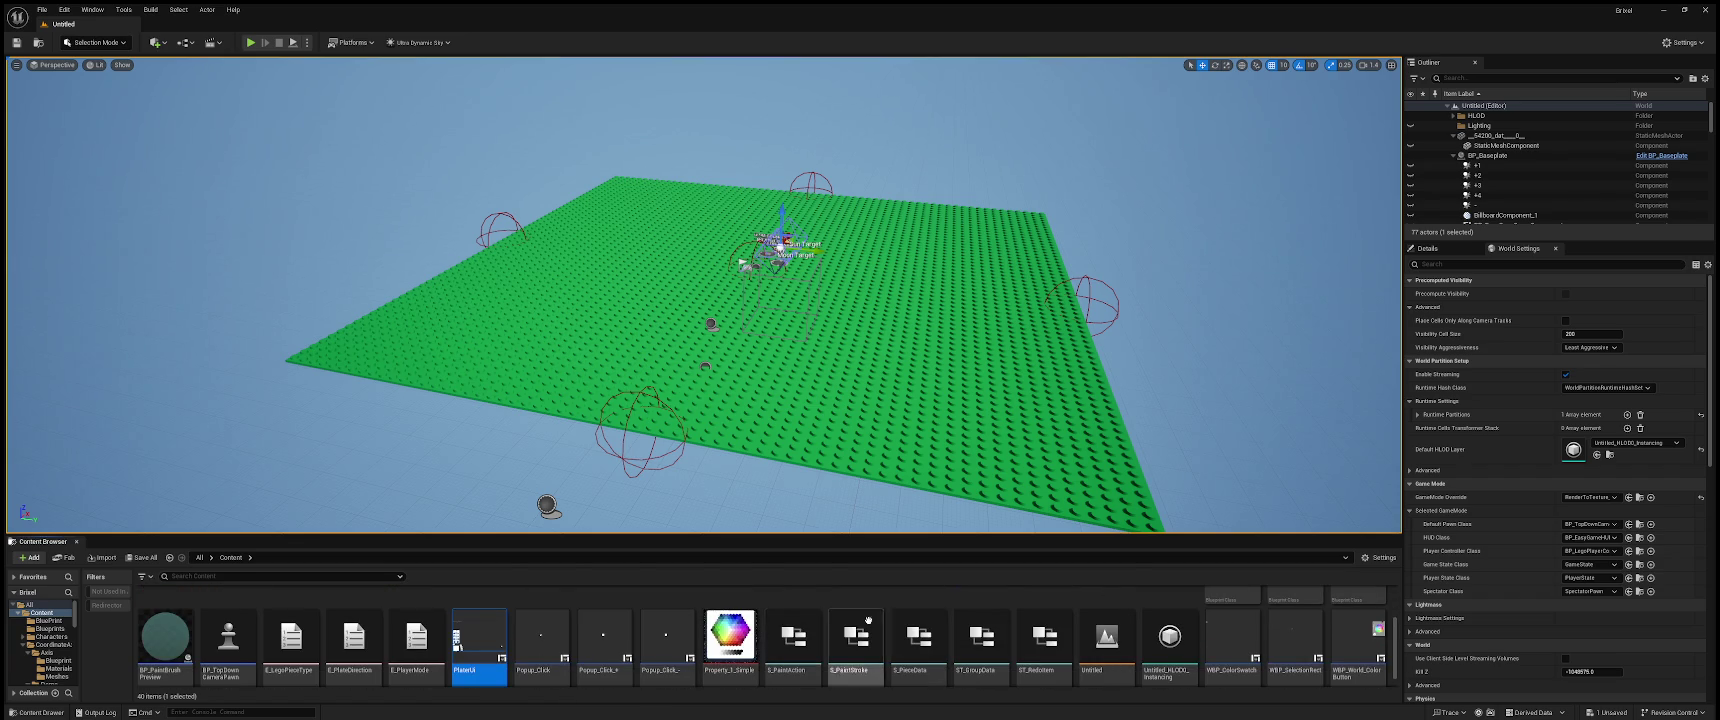
pyautogui.scroll(3, 941, 600)
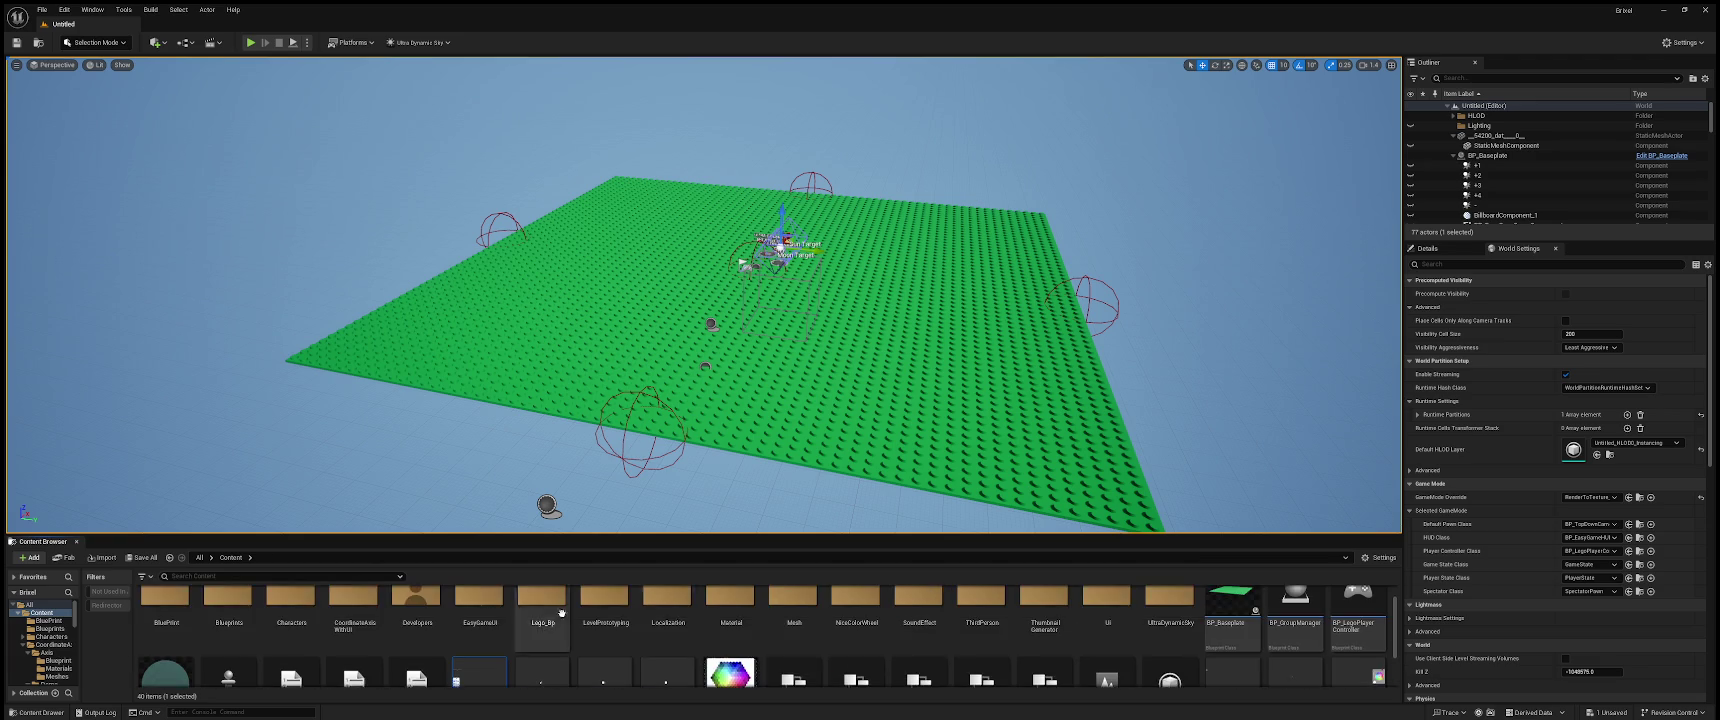
pyautogui.doubleClick(172, 608)
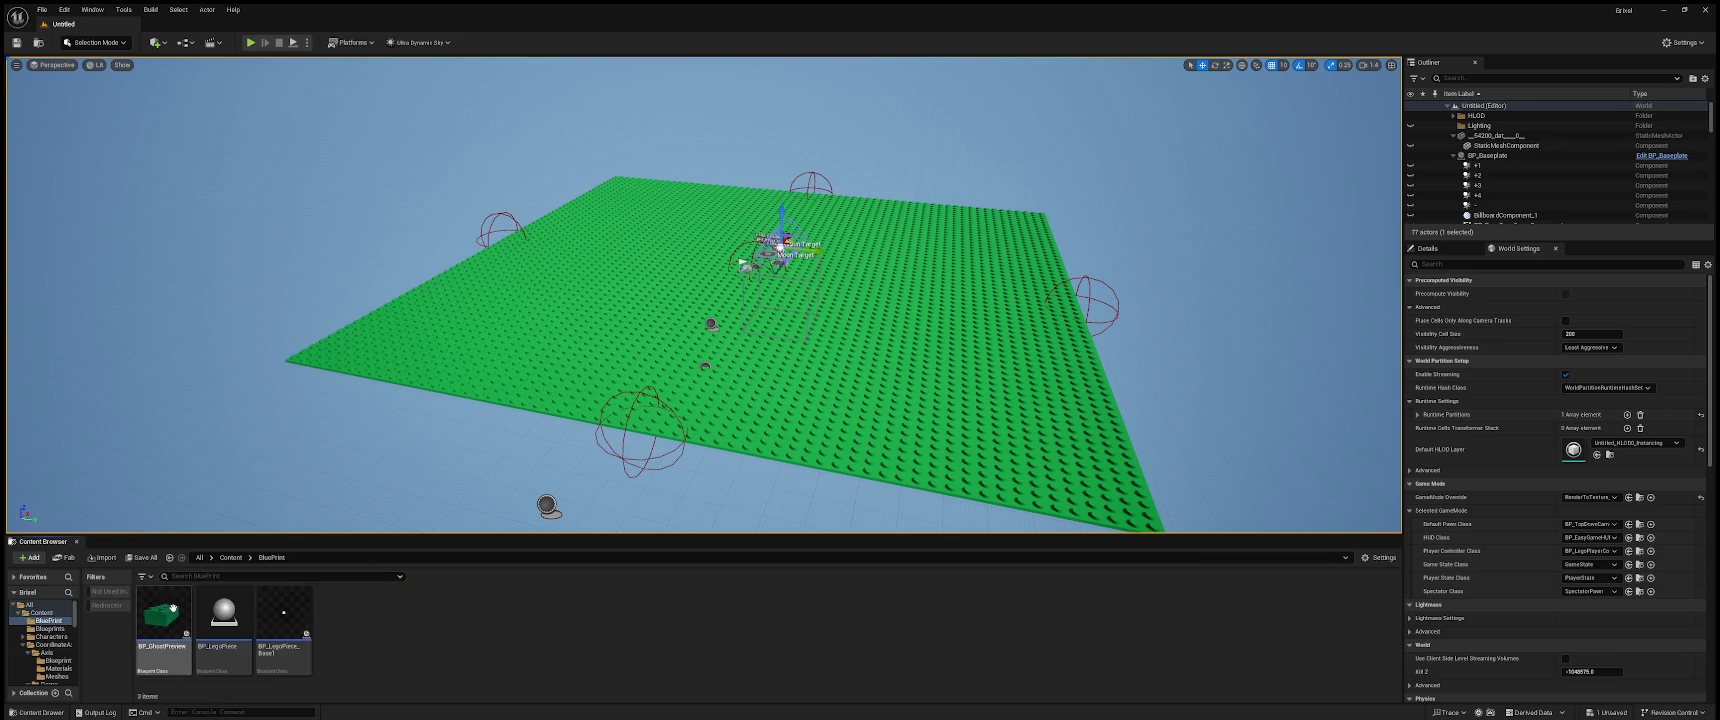
pyautogui.click(290, 615)
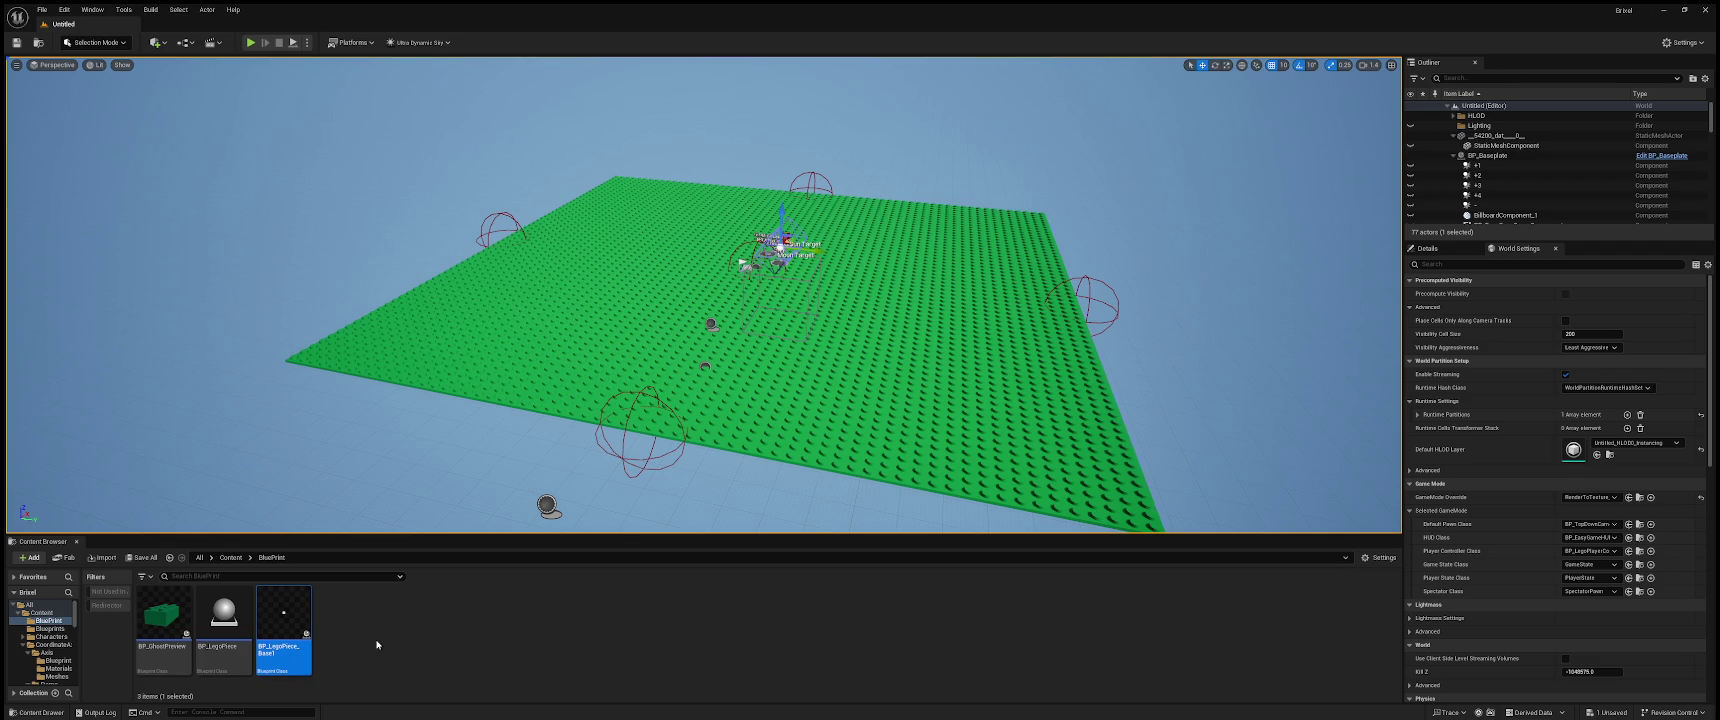
pyautogui.click(230, 557)
pyautogui.scroll(-2, 643, 649)
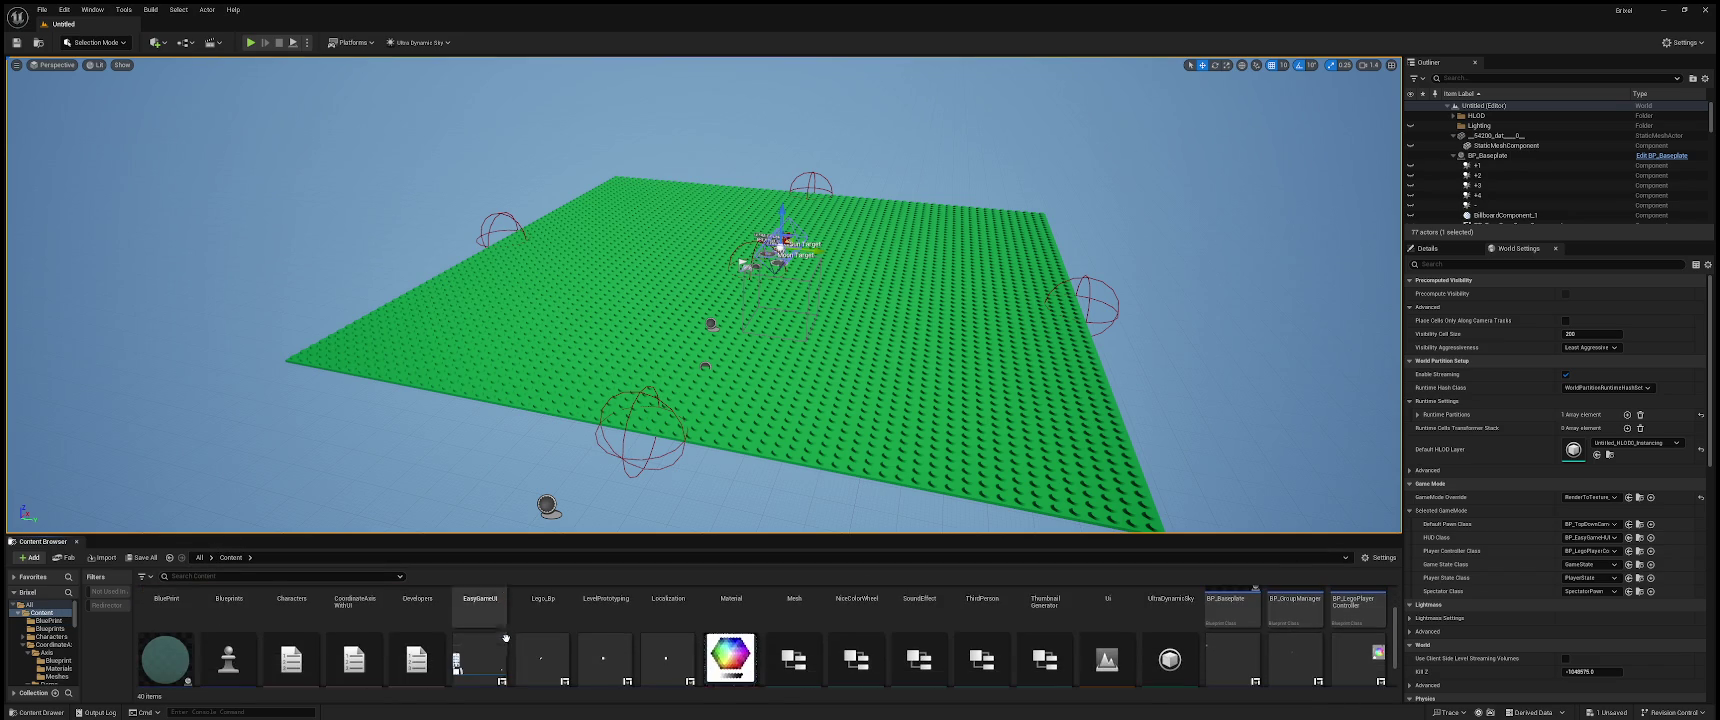
# - Browse EasyGameUI and Blueprints, then open Lego_Bp > X_Light and select BP_Block_A7
pyautogui.scroll(-1, 681, 645)
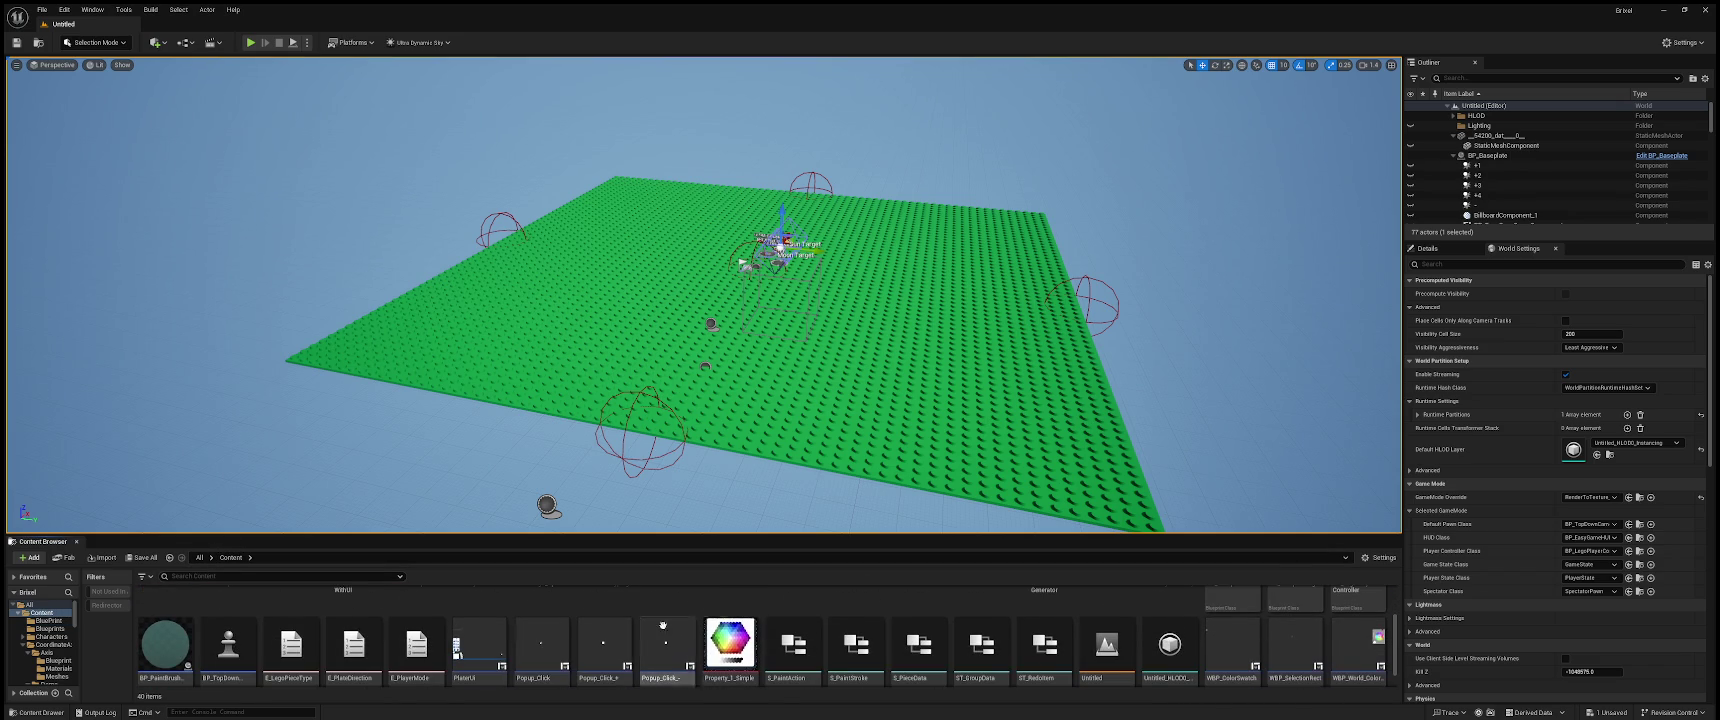
pyautogui.scroll(3, 600, 640)
pyautogui.doubleClick(482, 632)
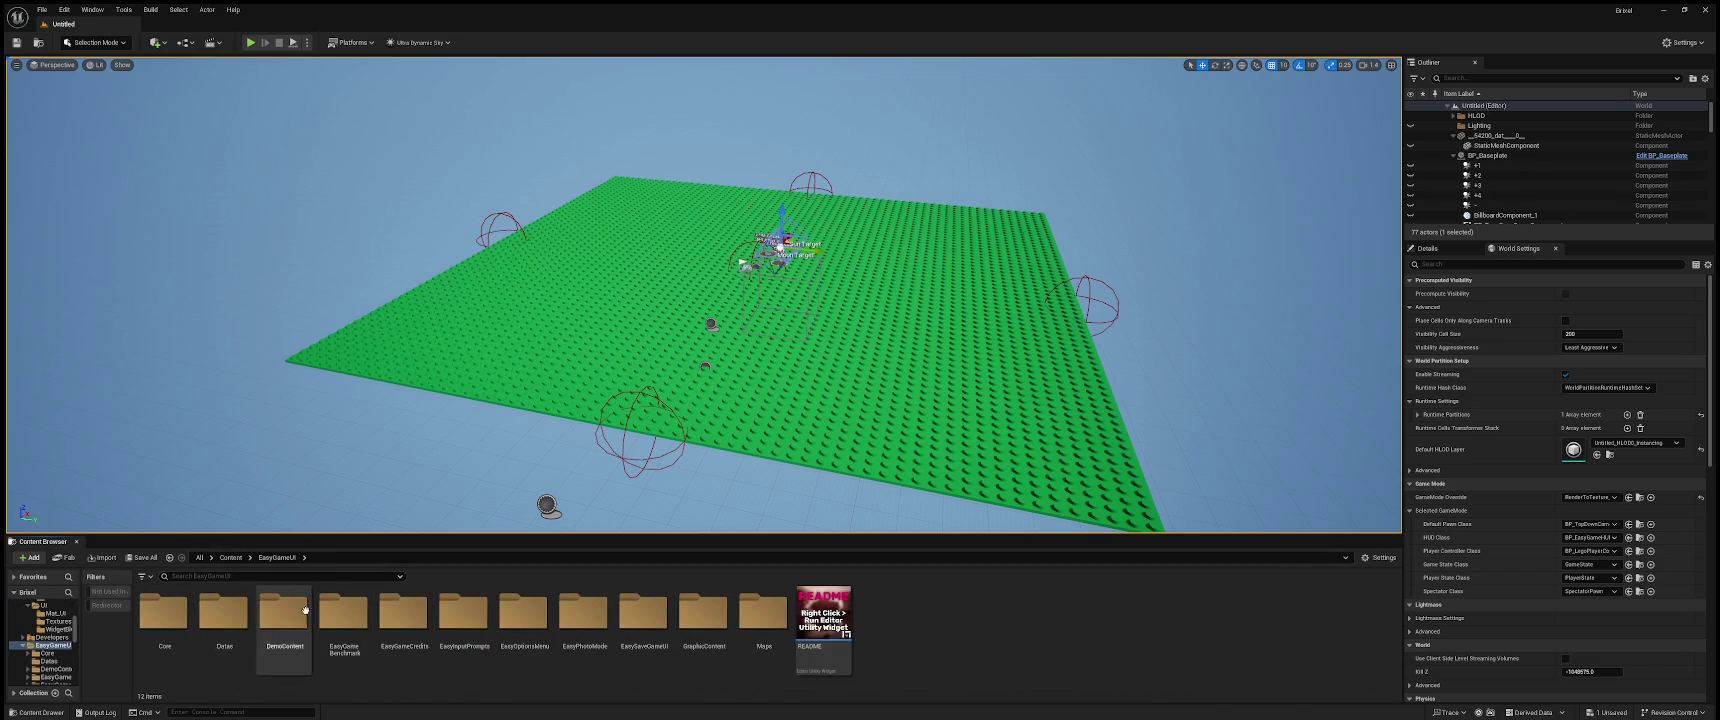
pyautogui.click(231, 557)
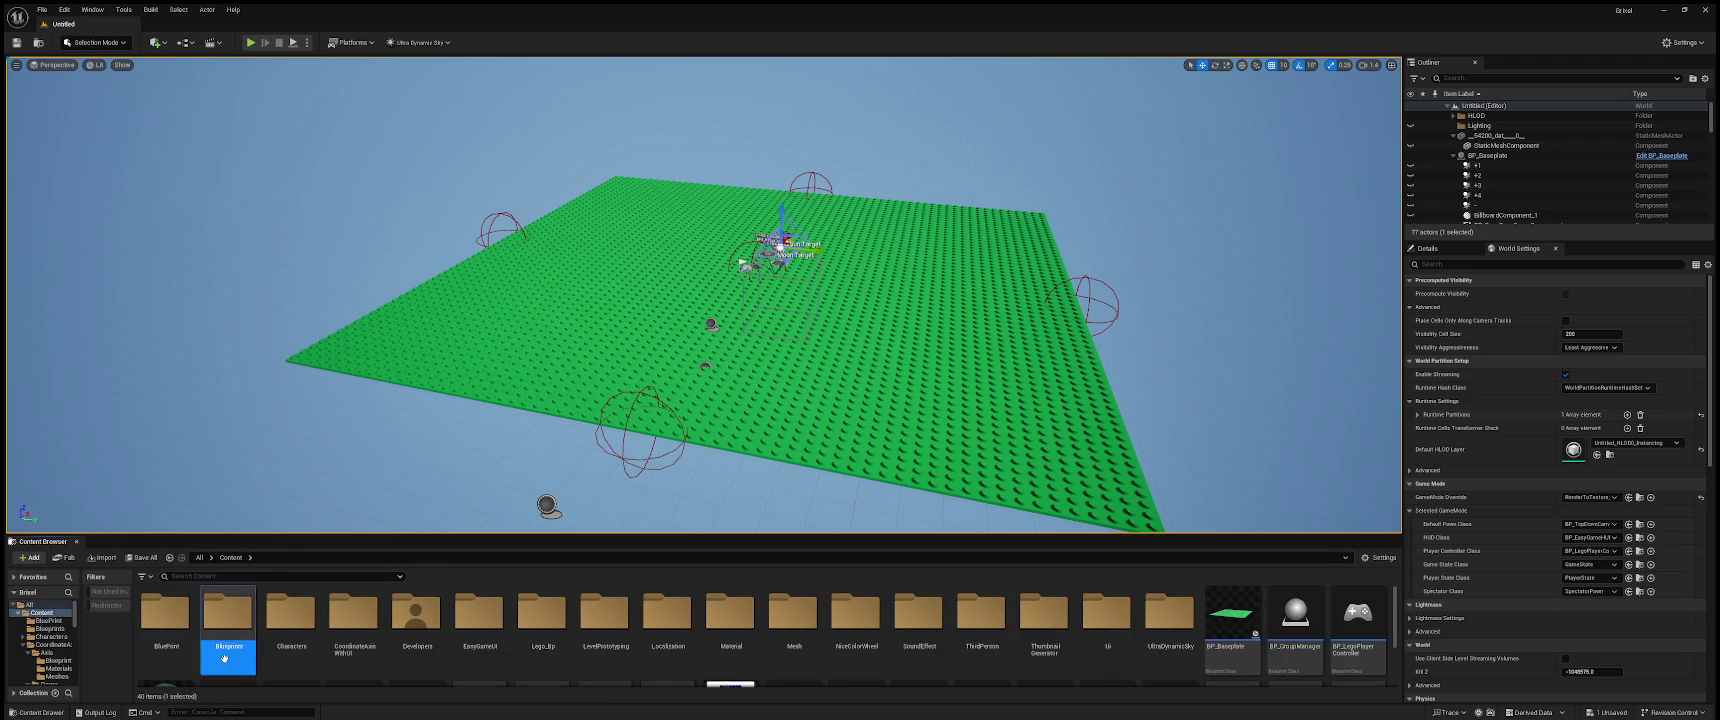
pyautogui.doubleClick(226, 650)
pyautogui.click(231, 557)
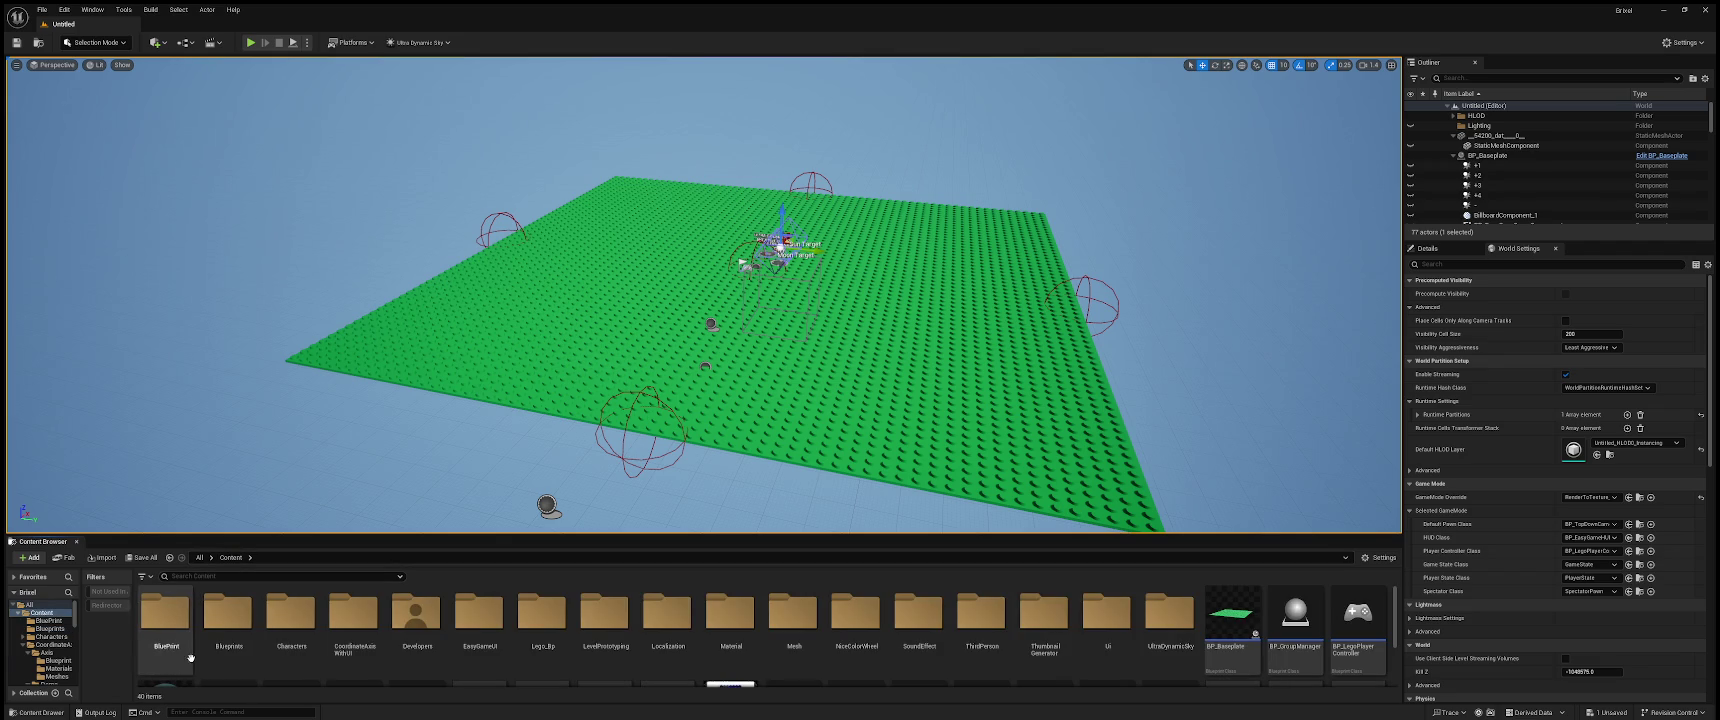
pyautogui.doubleClick(562, 641)
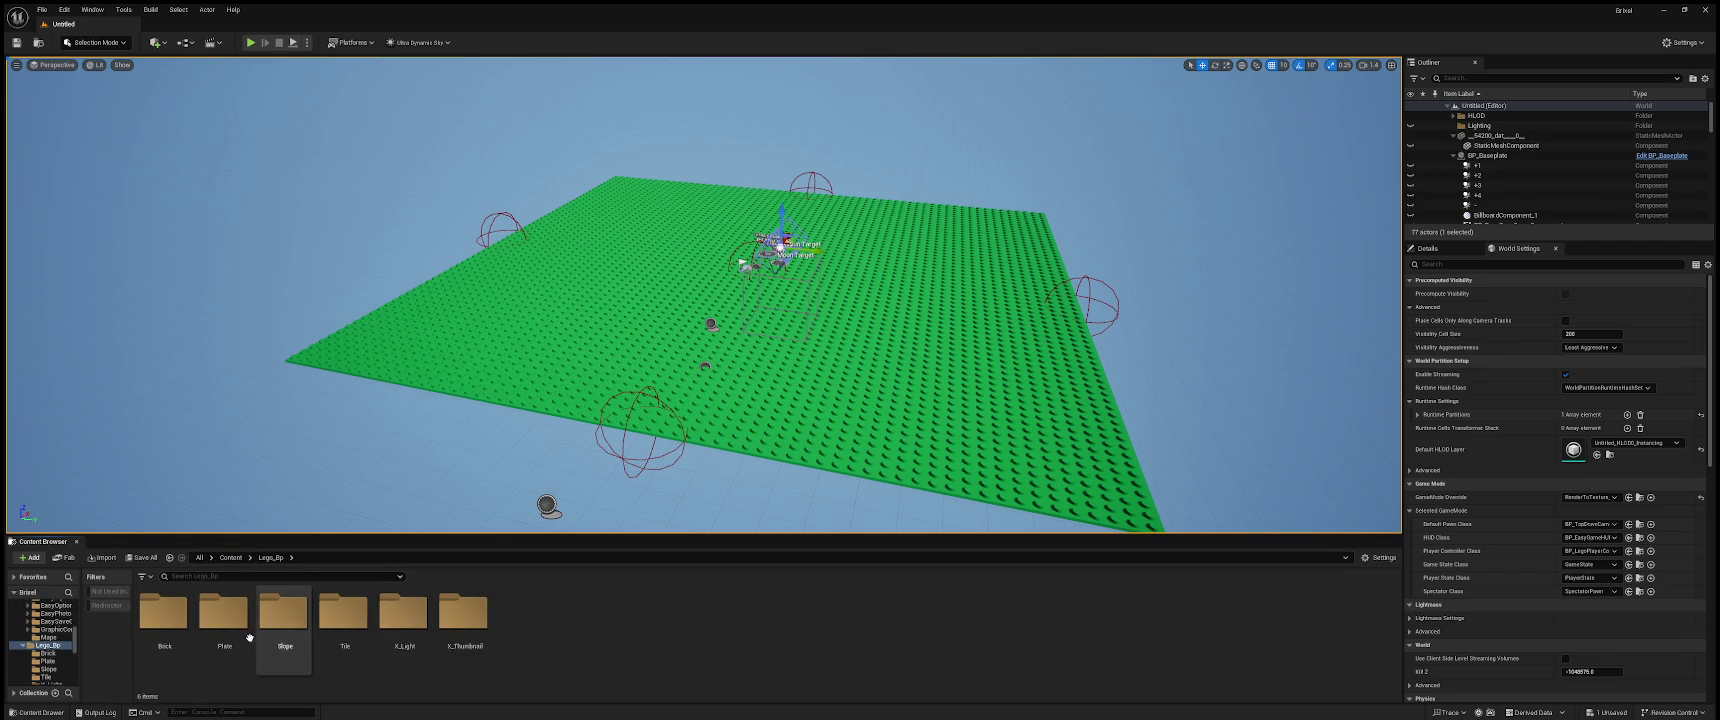
pyautogui.doubleClick(404, 625)
pyautogui.click(173, 632)
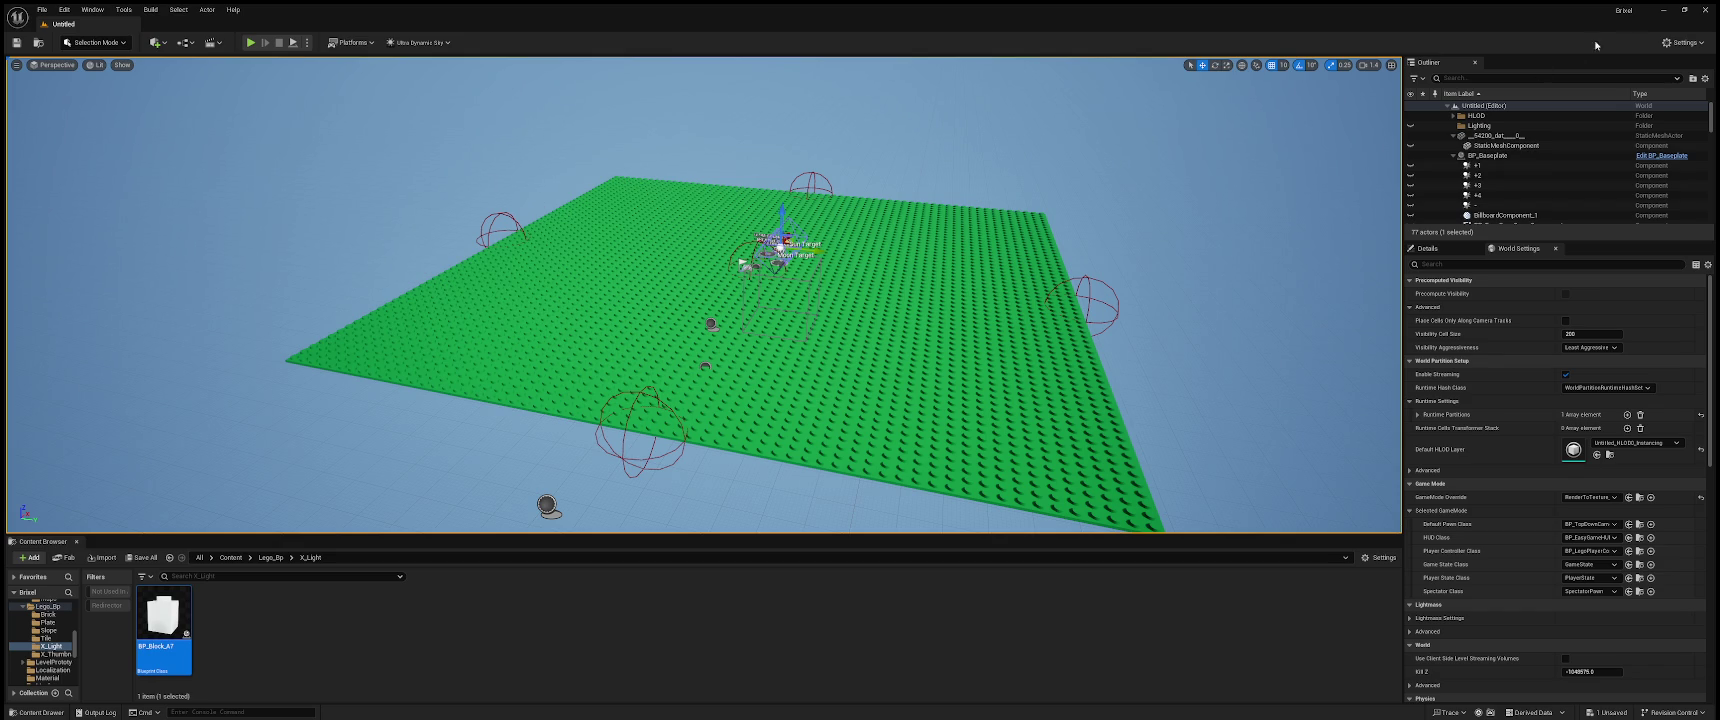
# - Return via Lego_Bp to Content and select the BP_LegoPlayerController asset
pyautogui.click(271, 558)
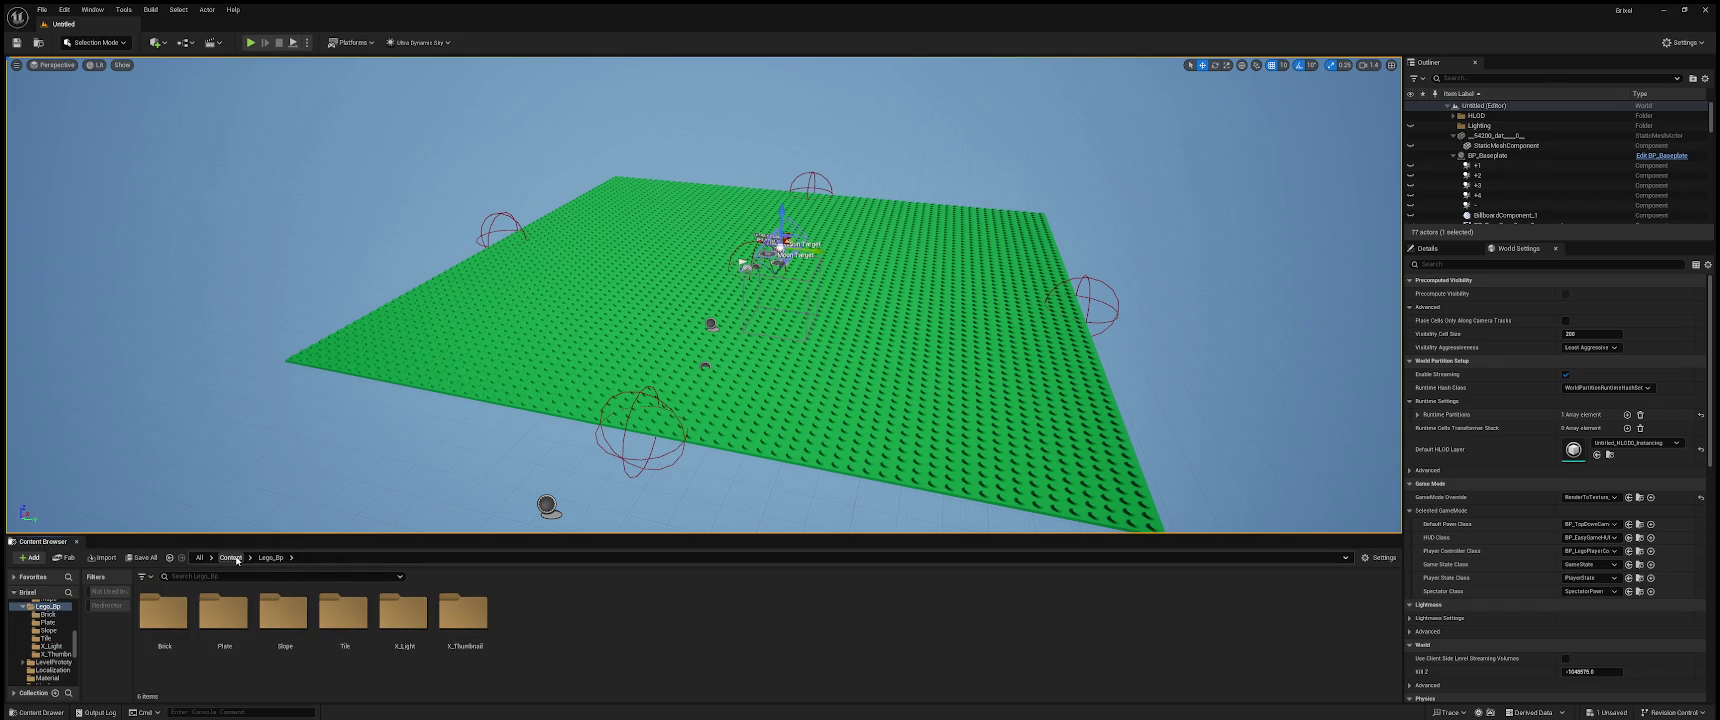
pyautogui.click(231, 558)
pyautogui.click(1360, 646)
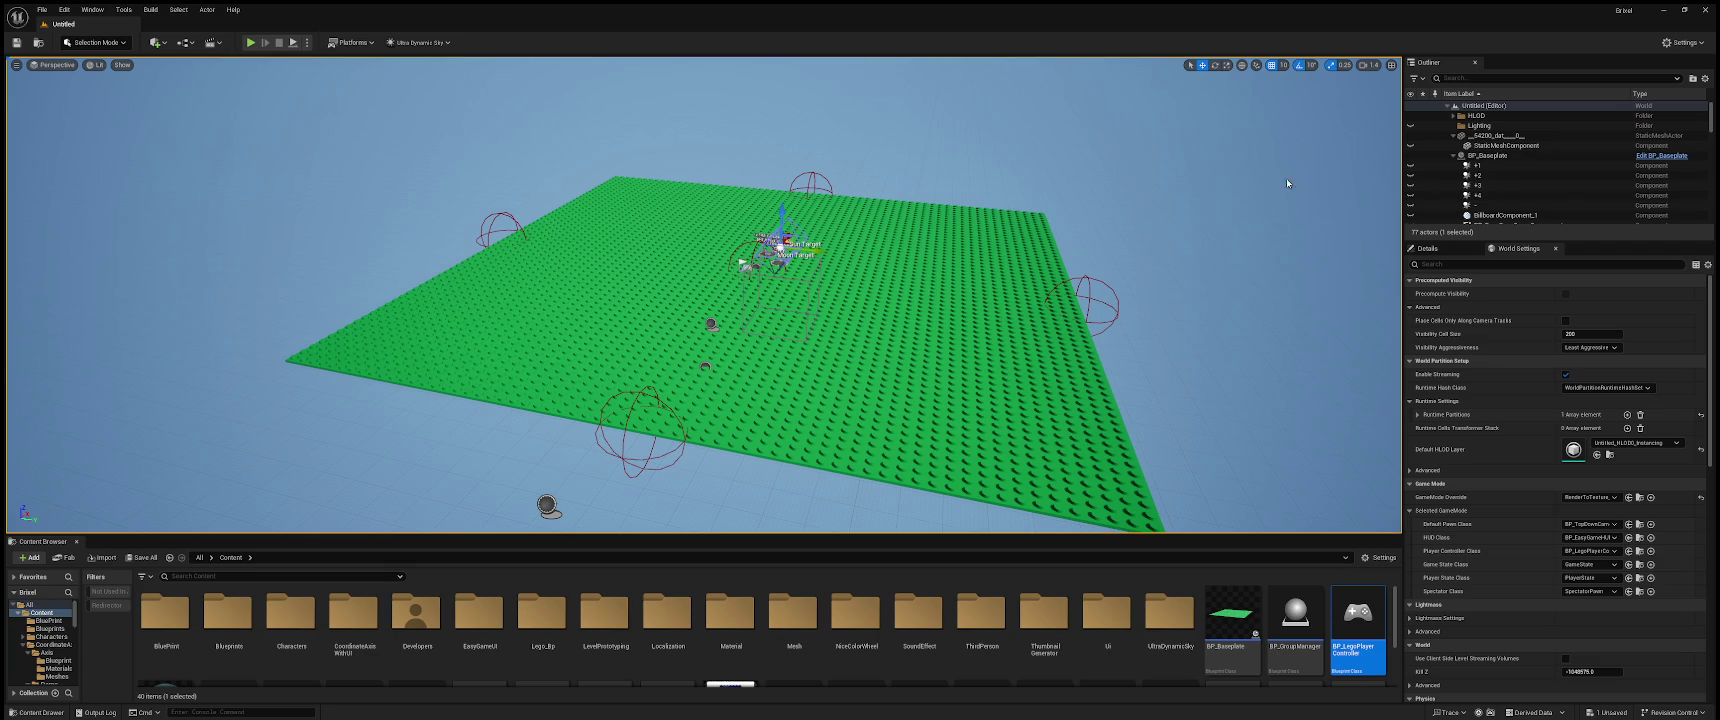
pyautogui.scroll(-2, 1083, 615)
pyautogui.scroll(2, 1083, 615)
pyautogui.moveTo(61, 12)
pyautogui.click(250, 43)
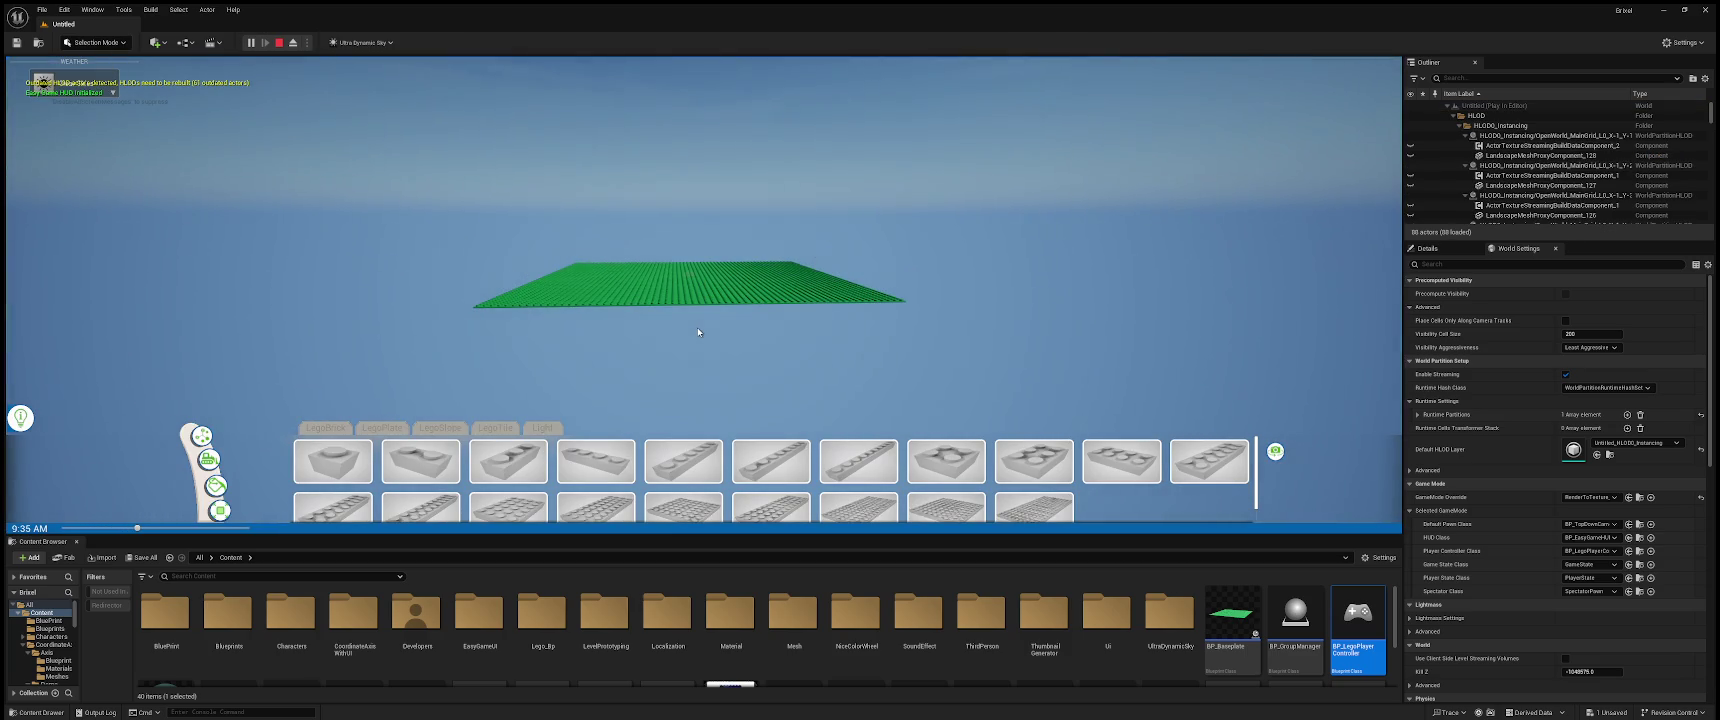
pyautogui.press('Escape')
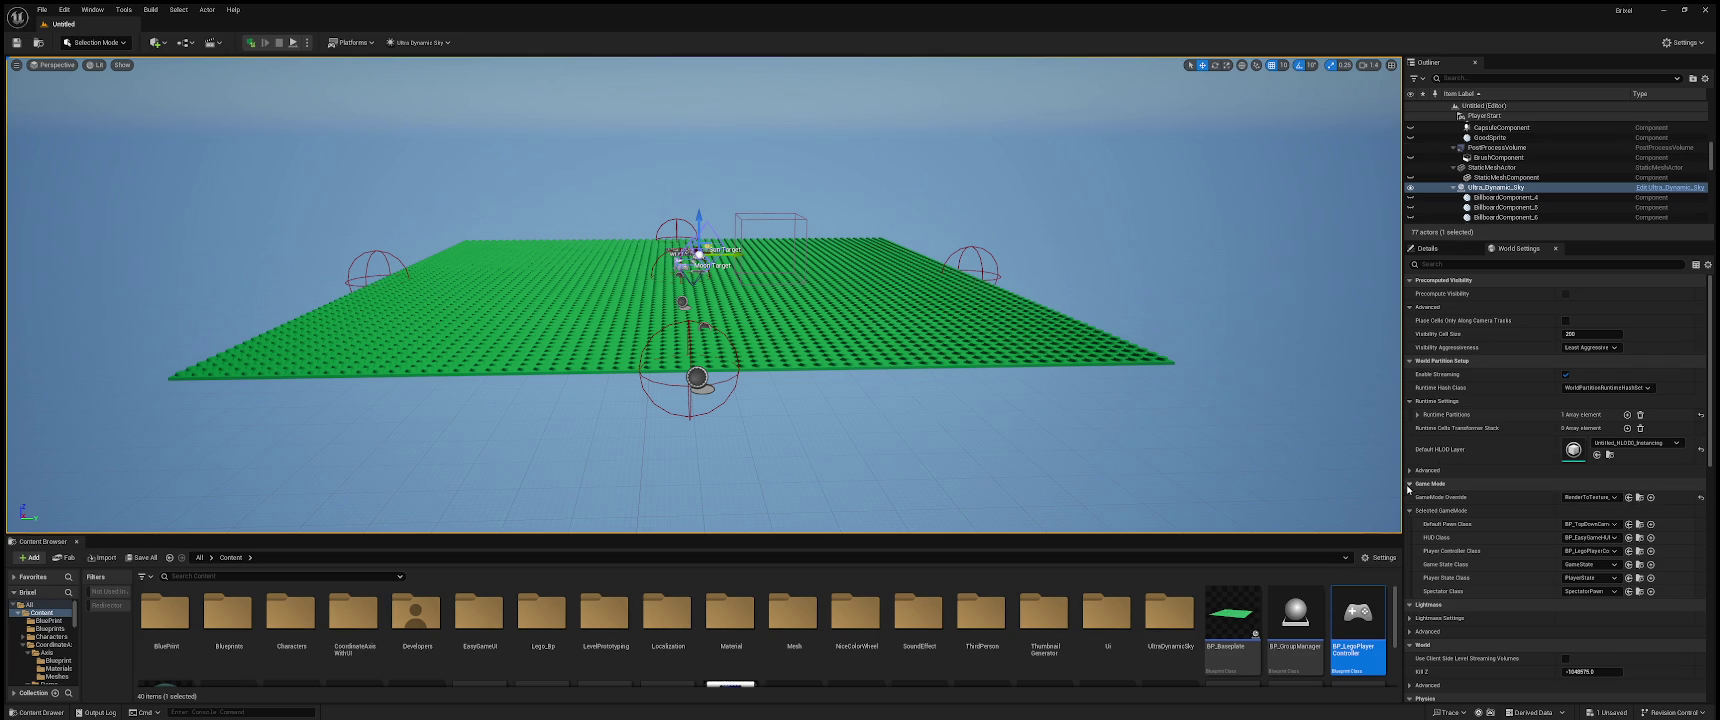
# - Widen the side panels and set World Settings' Default Pawn Class to None
pyautogui.moveTo(1405, 483); pyautogui.dragTo(1201, 483)
pyautogui.click(1480, 527)
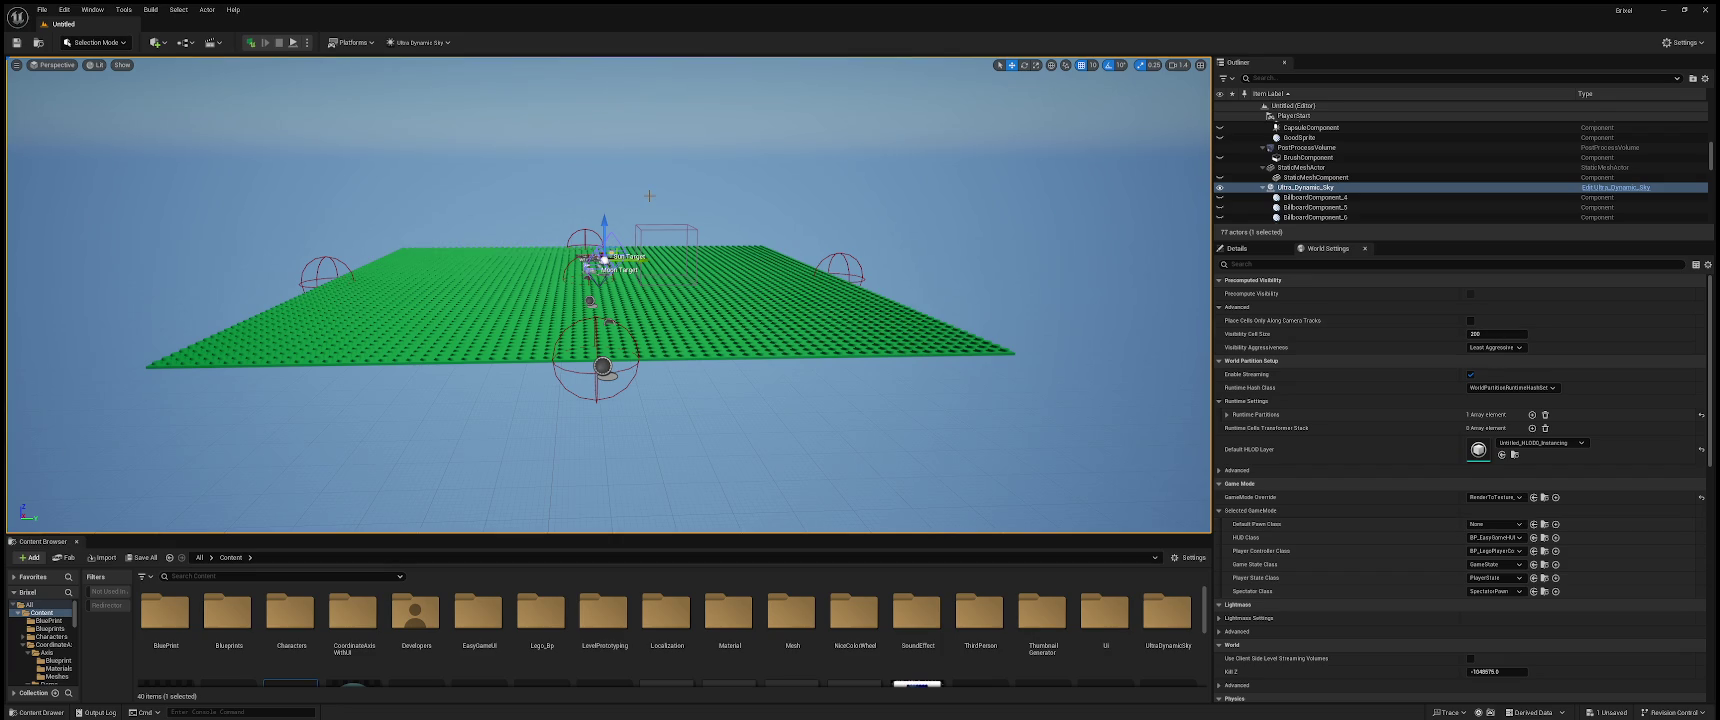
pyautogui.moveTo(653, 199); pyautogui.dragTo(237, 82)
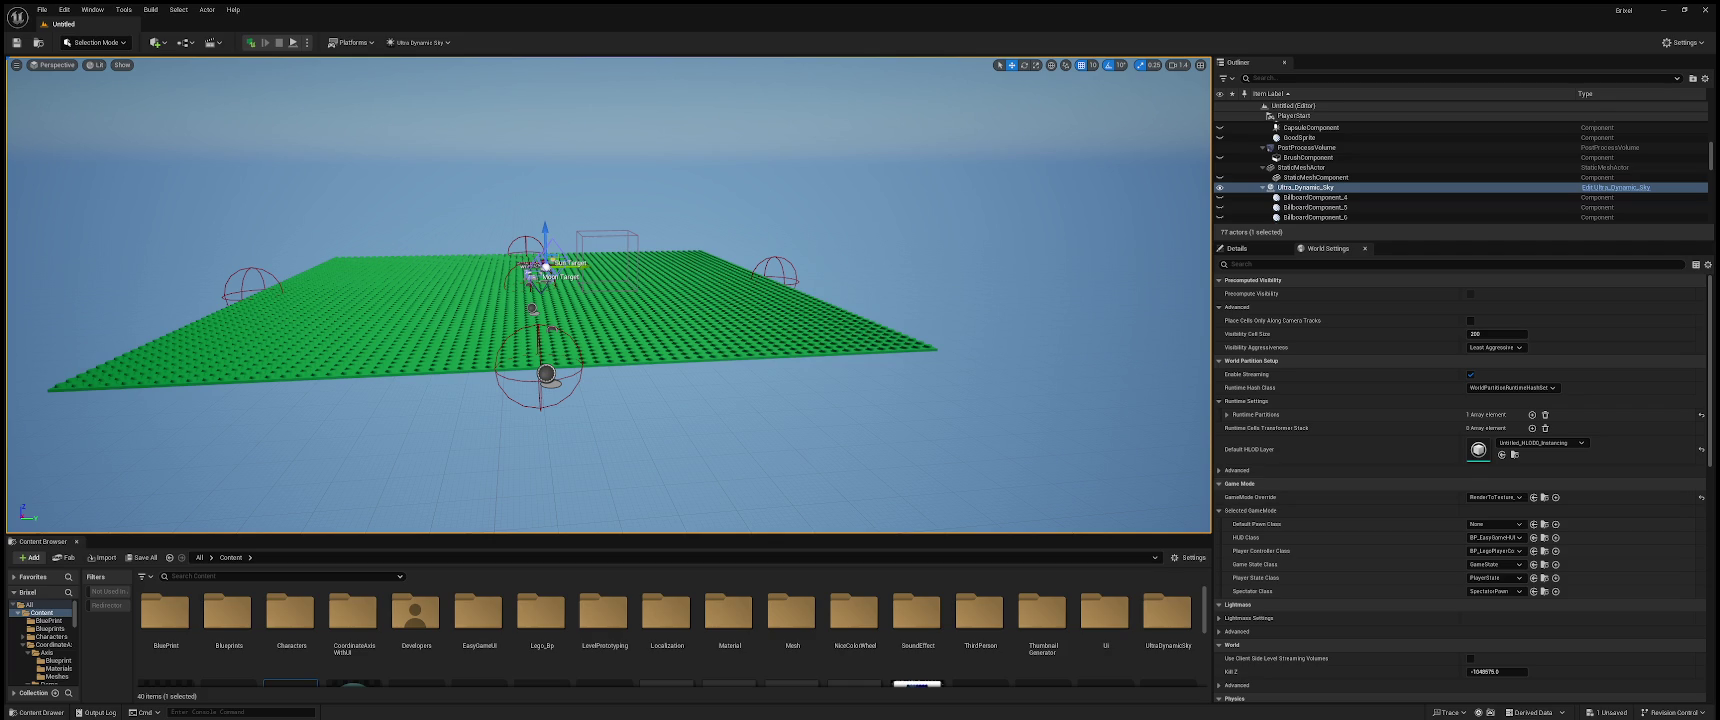
pyautogui.scroll(-2, 666, 630)
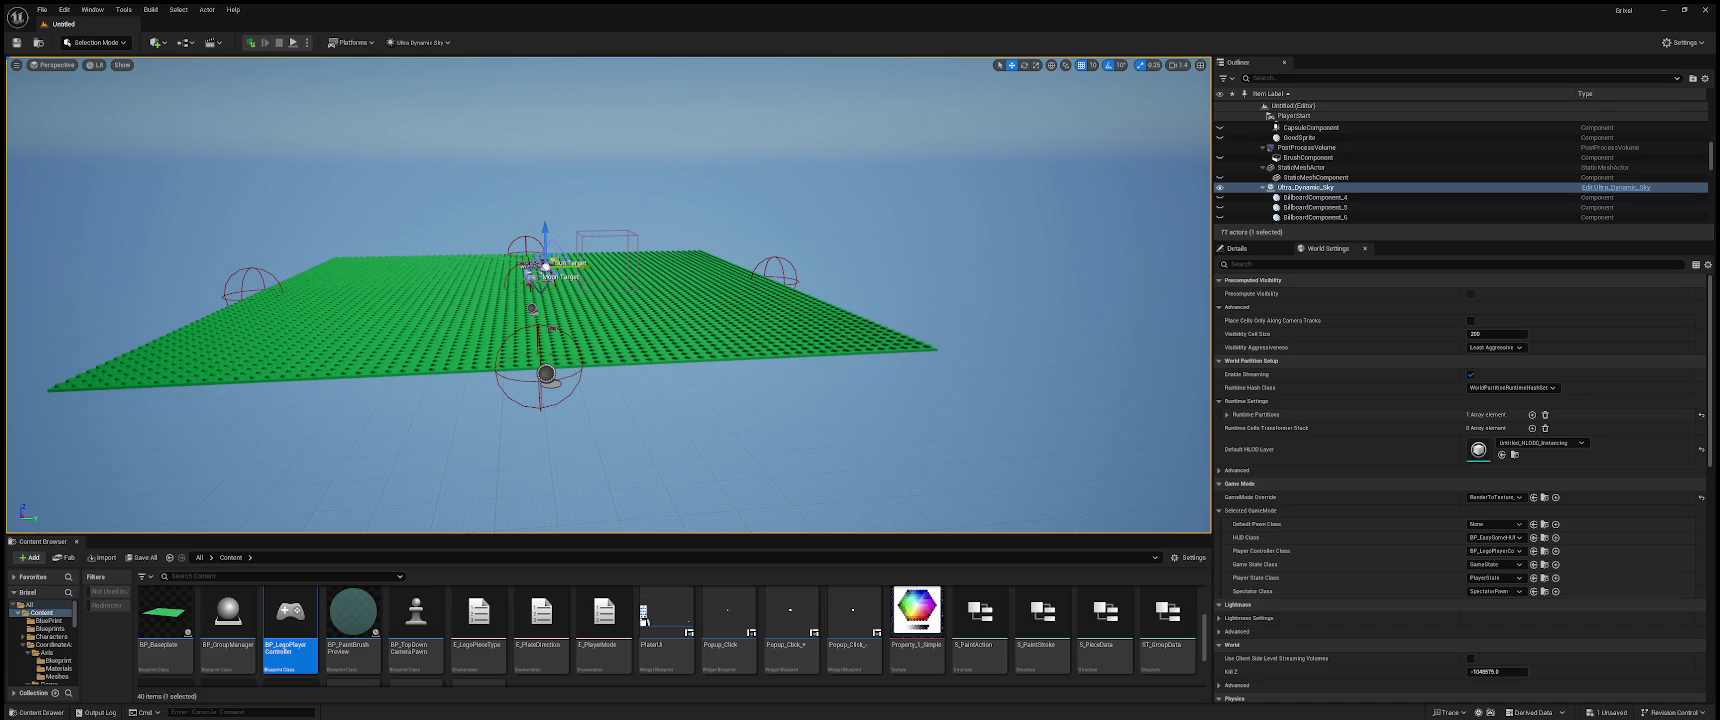
# - Enlarge the level viewport by narrowing the side panels, and clear the asset selection
pyautogui.scroll(-1, 1094, 604)
pyautogui.scroll(1, 1050, 620)
pyautogui.scroll(-1, 1000, 635)
pyautogui.scroll(1, 953, 652)
pyautogui.scroll(-1, 955, 655)
pyautogui.scroll(1, 950, 645)
pyautogui.scroll(1, 948, 635)
pyautogui.scroll(-2, 945, 620)
pyautogui.scroll(2, 942, 621)
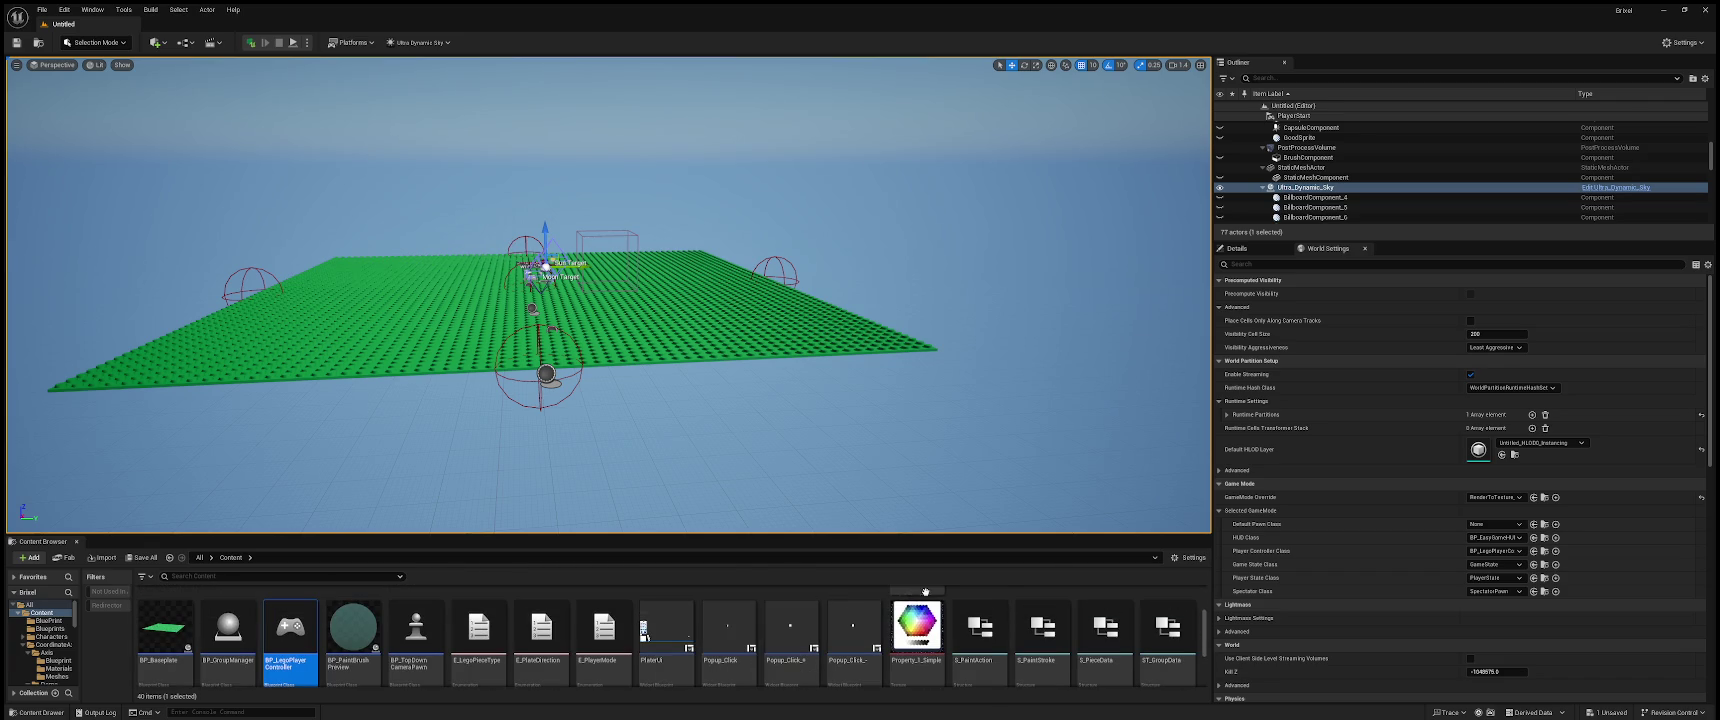
pyautogui.moveTo(1212, 424); pyautogui.dragTo(1463, 424)
pyautogui.scroll(2, 1350, 610)
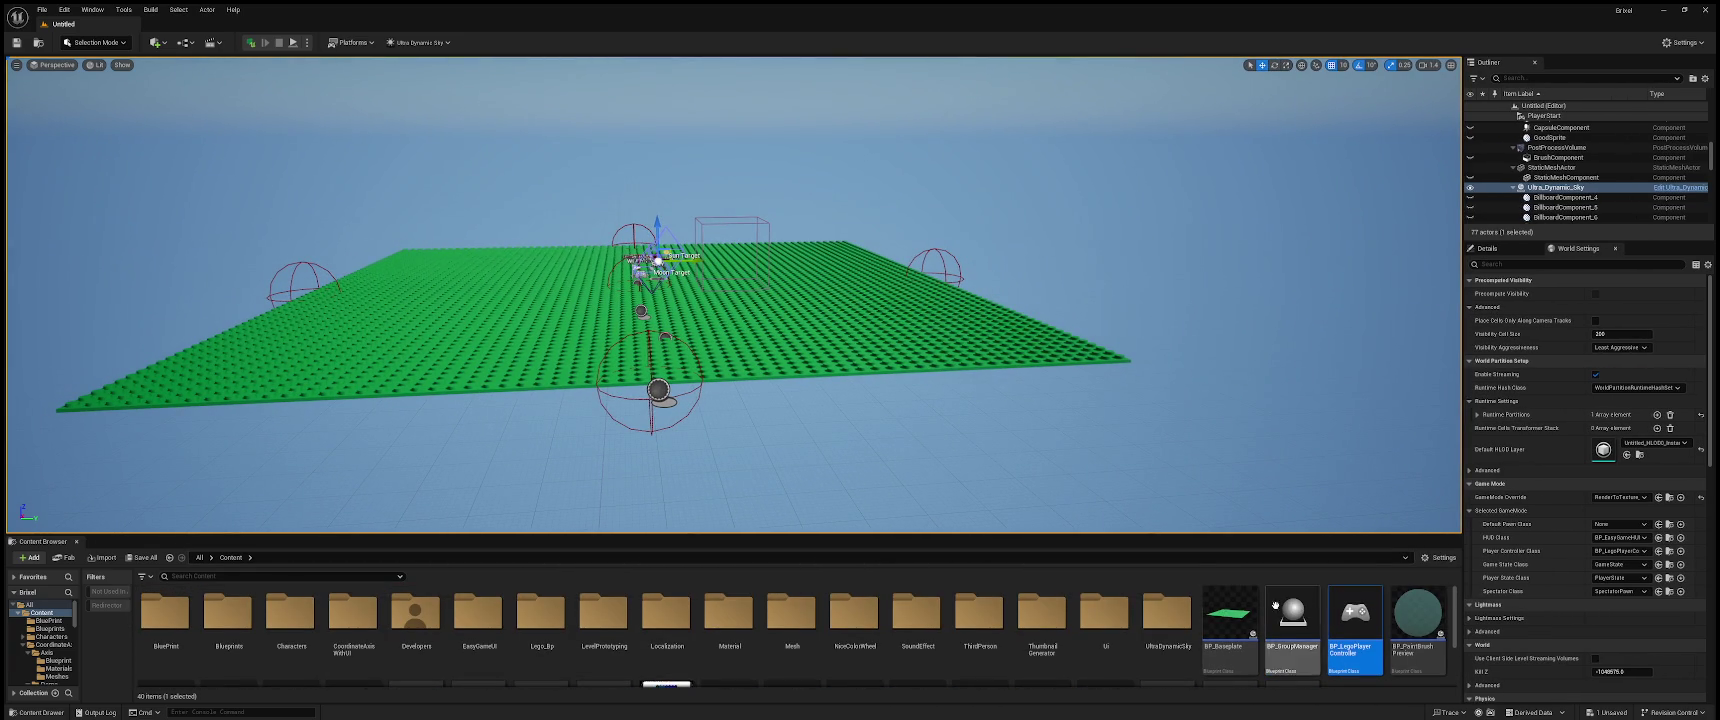
pyautogui.scroll(-2, 1350, 600)
pyautogui.click(1347, 649)
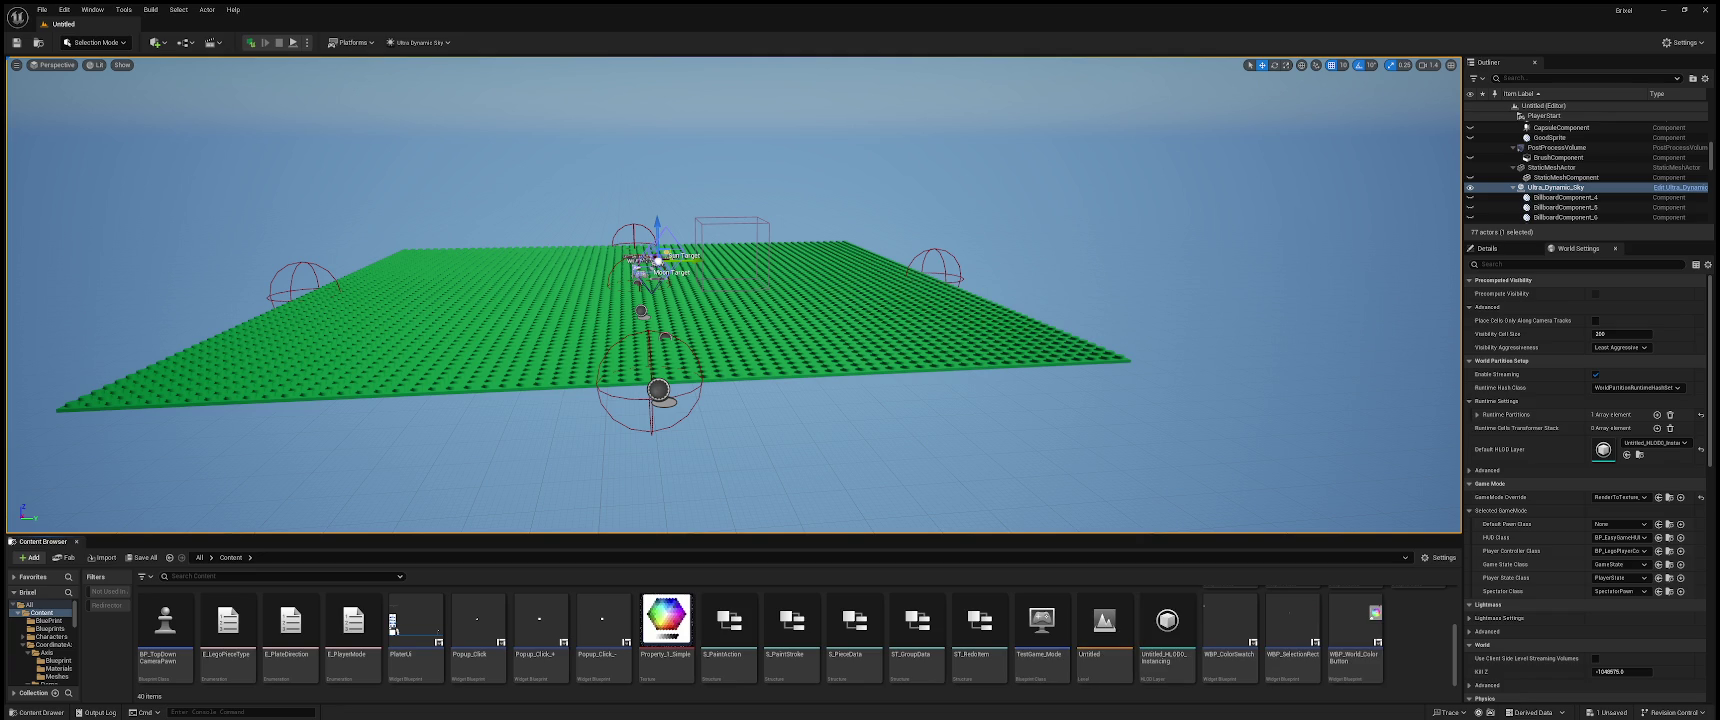
# - Check the BluePrint folder, return to Content, and select the TestGame_Mode asset
pyautogui.scroll(-1, 1104, 640)
pyautogui.scroll(2, 1104, 640)
pyautogui.scroll(2, 1109, 654)
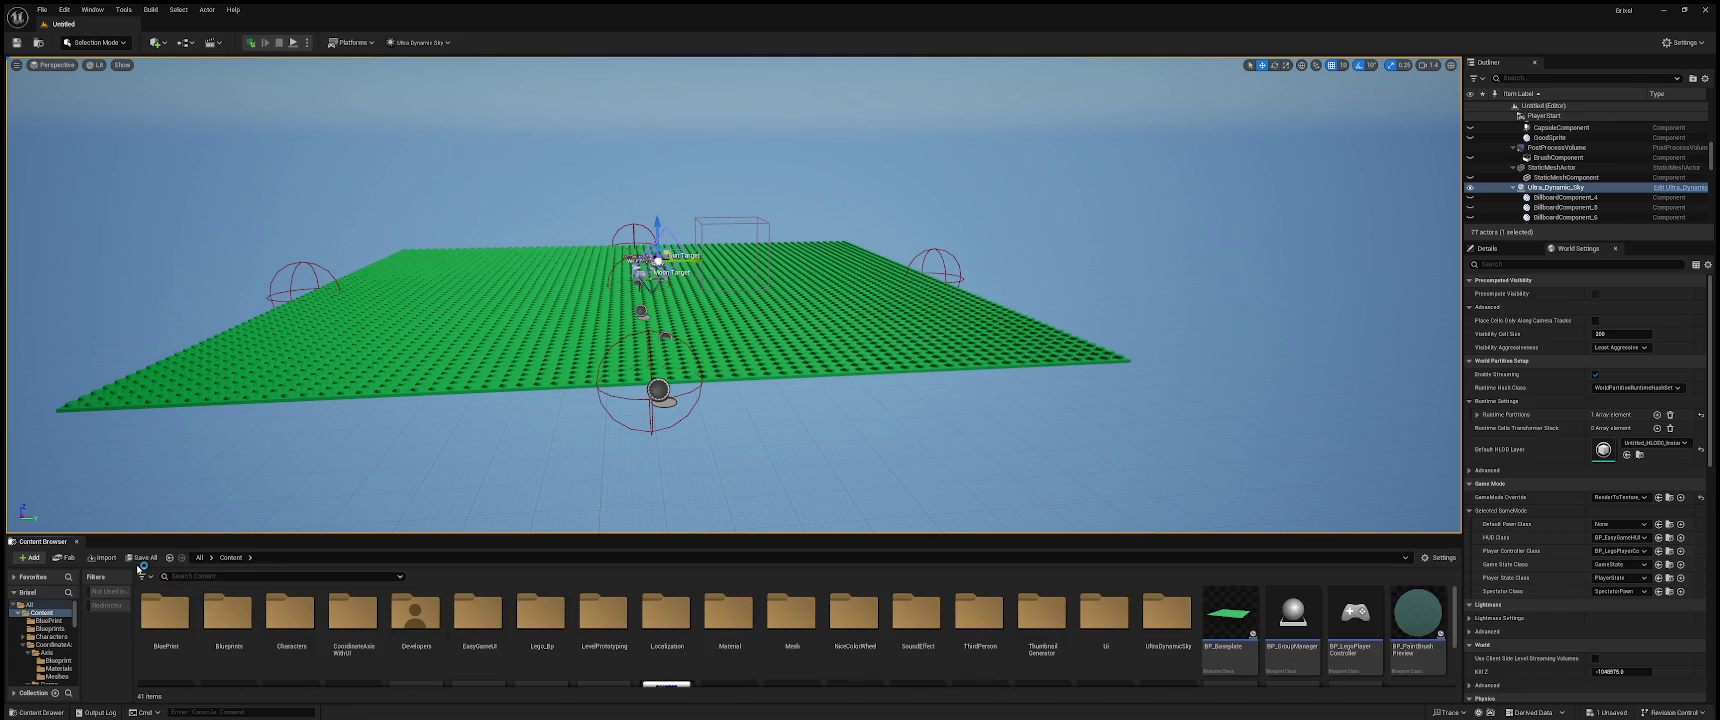
pyautogui.click(44, 620)
pyautogui.click(42, 612)
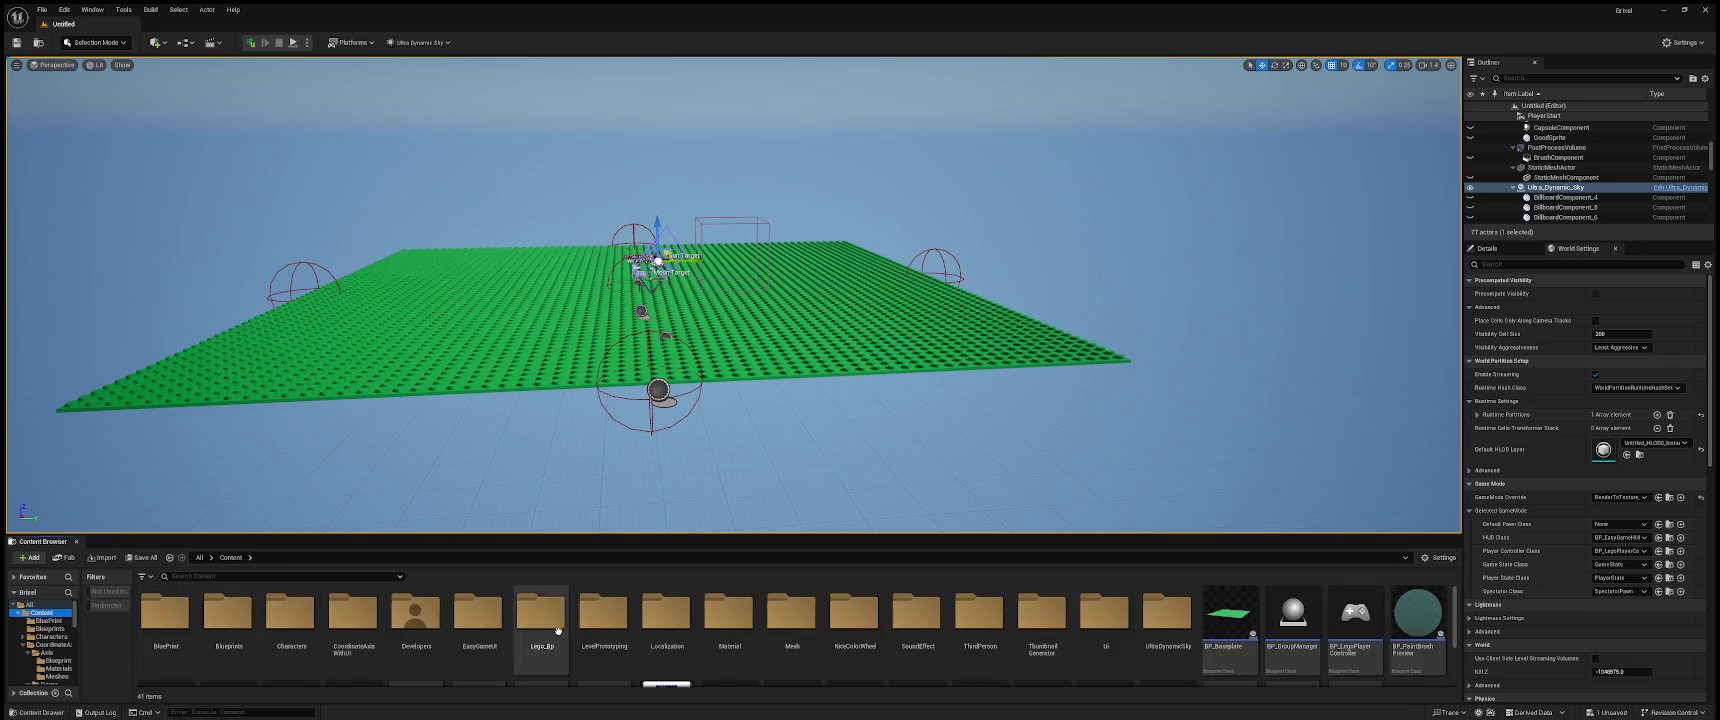
pyautogui.scroll(-2, 1143, 647)
pyautogui.scroll(2, 1143, 648)
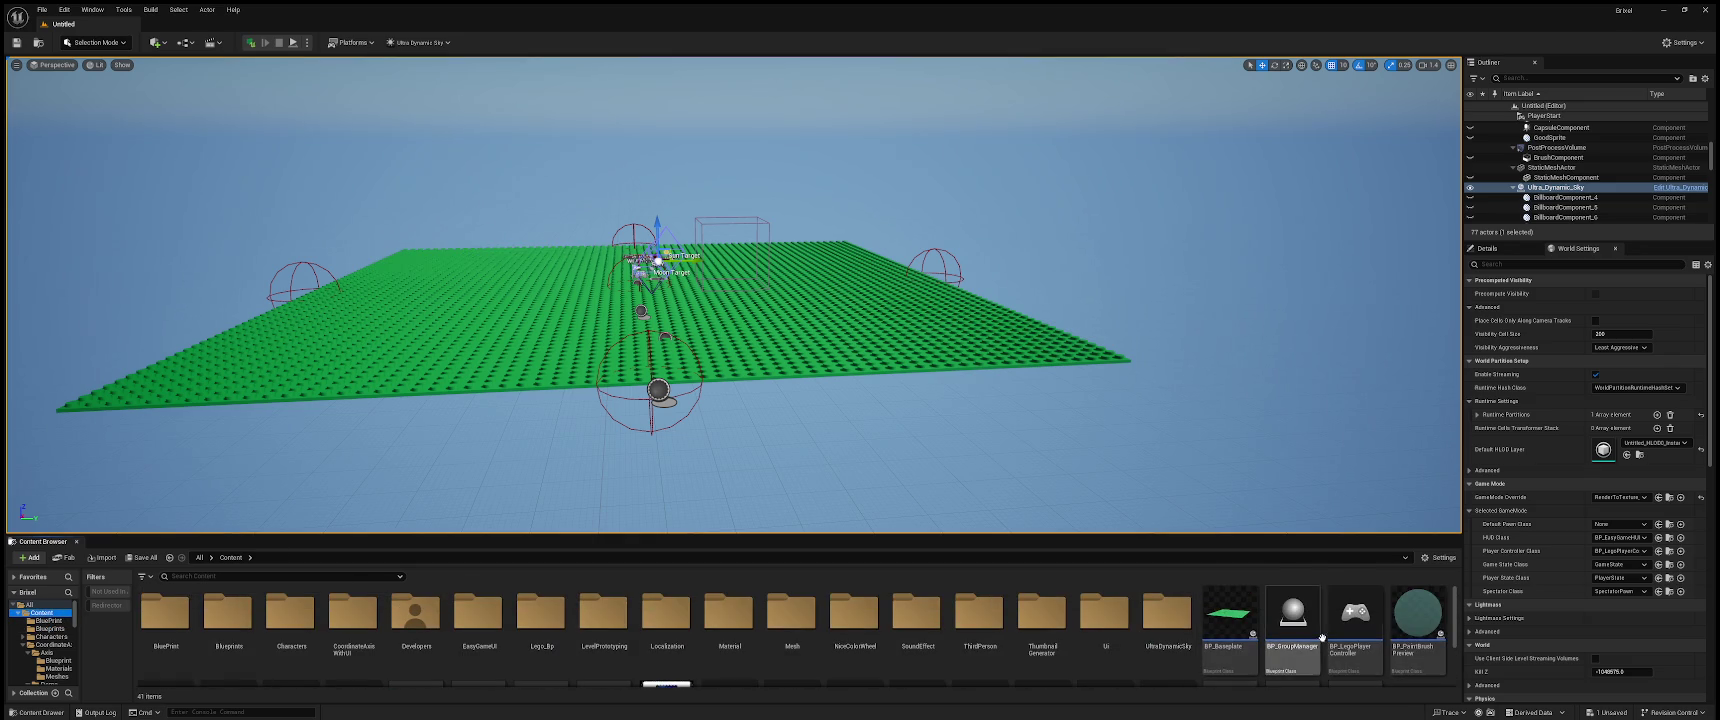
pyautogui.scroll(-2, 1437, 688)
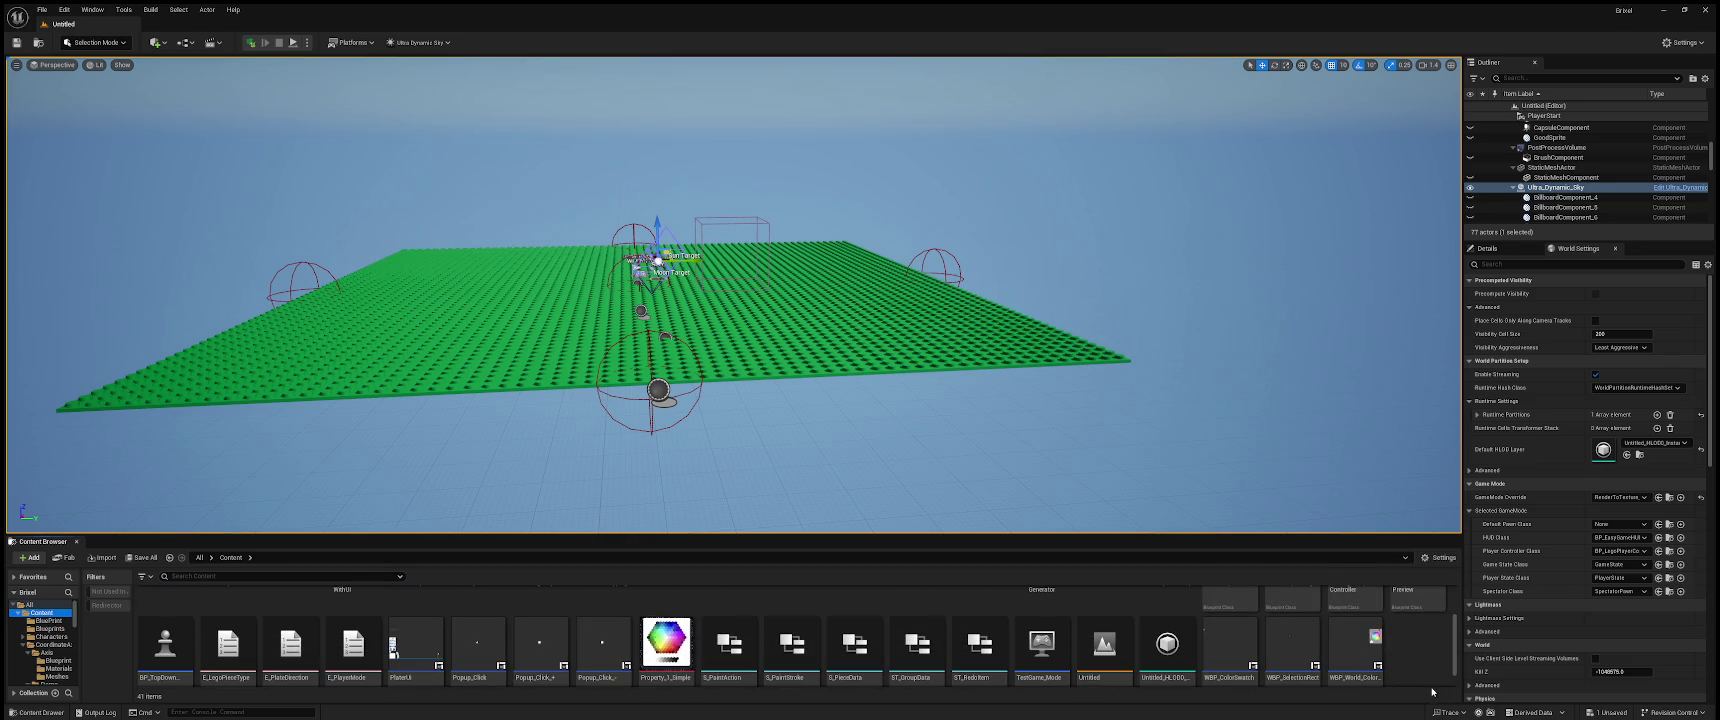
pyautogui.scroll(-1, 1428, 680)
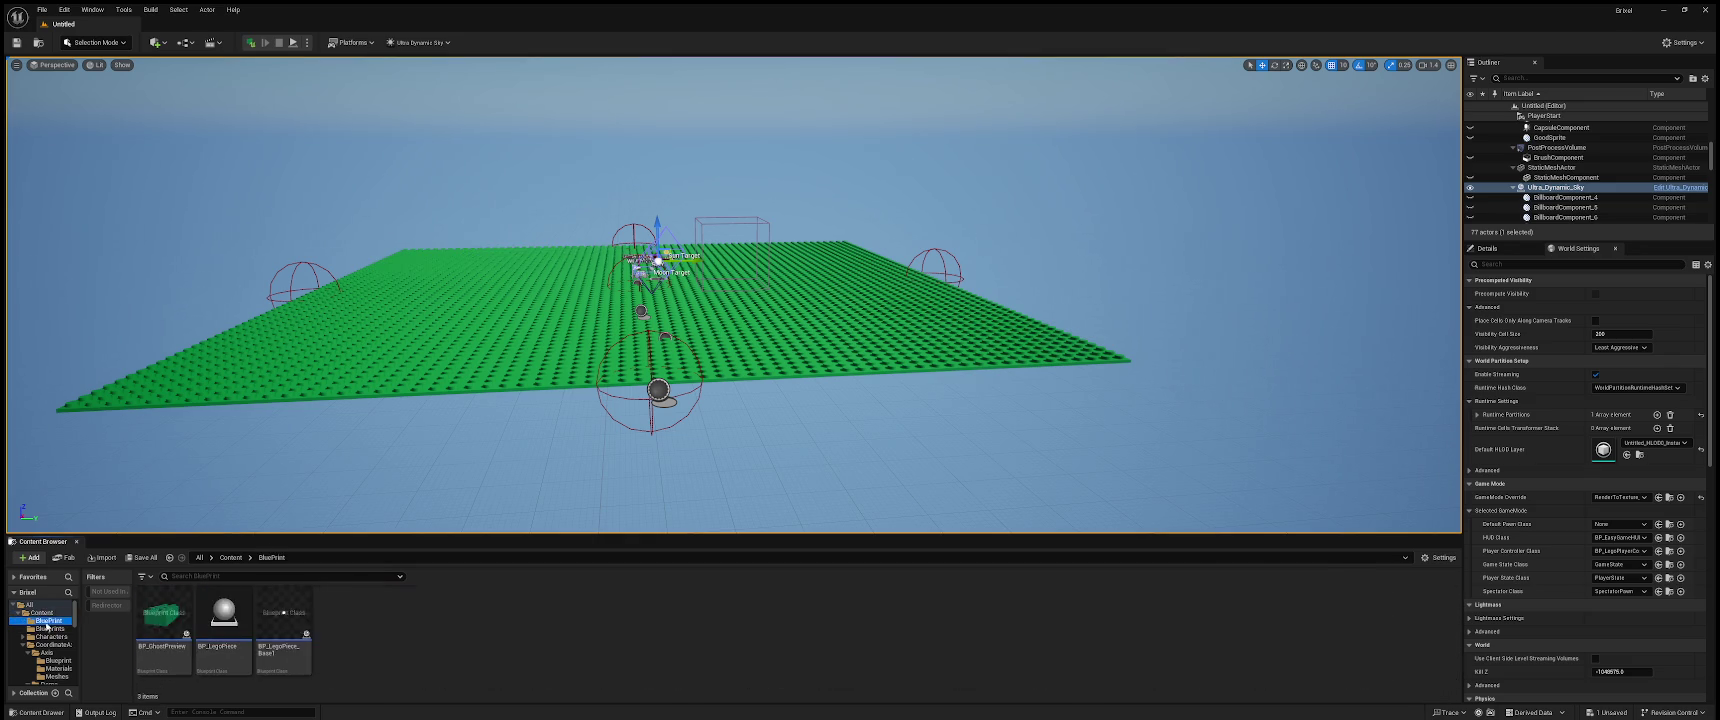
pyautogui.scroll(2, 630, 625)
pyautogui.scroll(-1, 633, 610)
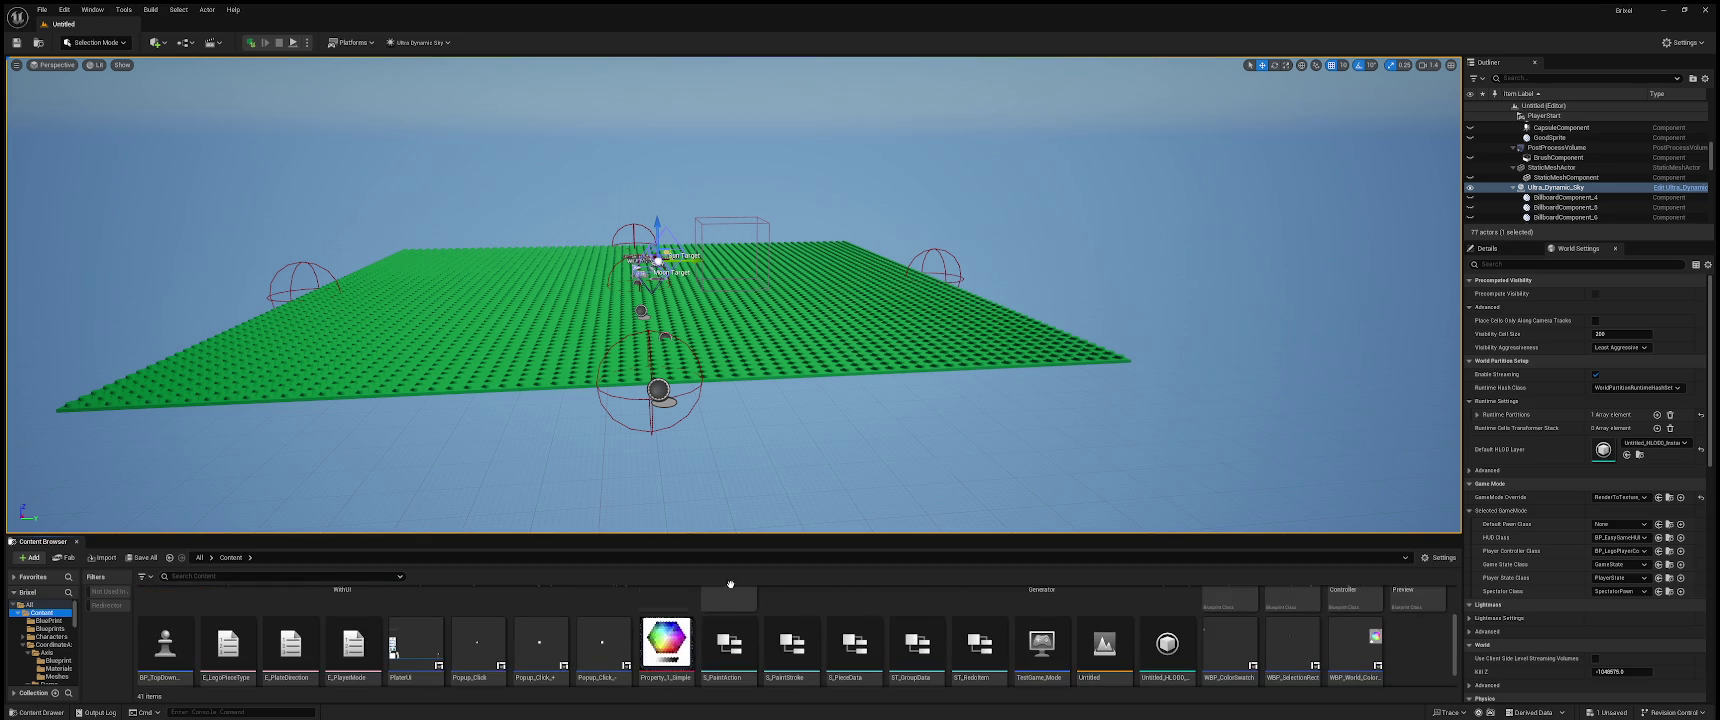
pyautogui.click(1053, 636)
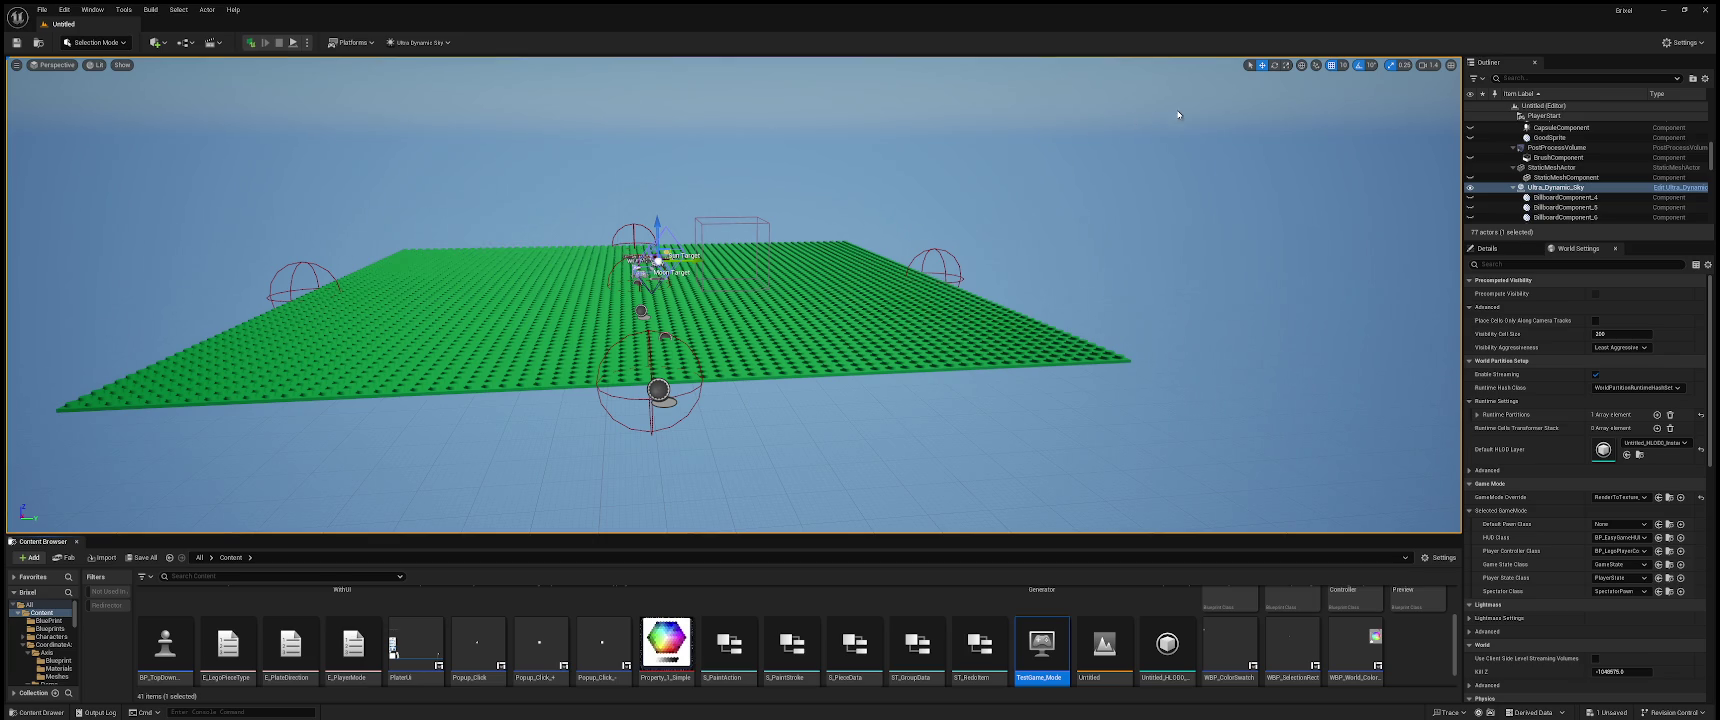
# - Set GameMode Override to TestGame_Mode and HUD Class to BP_EasyGameHUD, then select Blueprints
pyautogui.scroll(3, 901, 596)
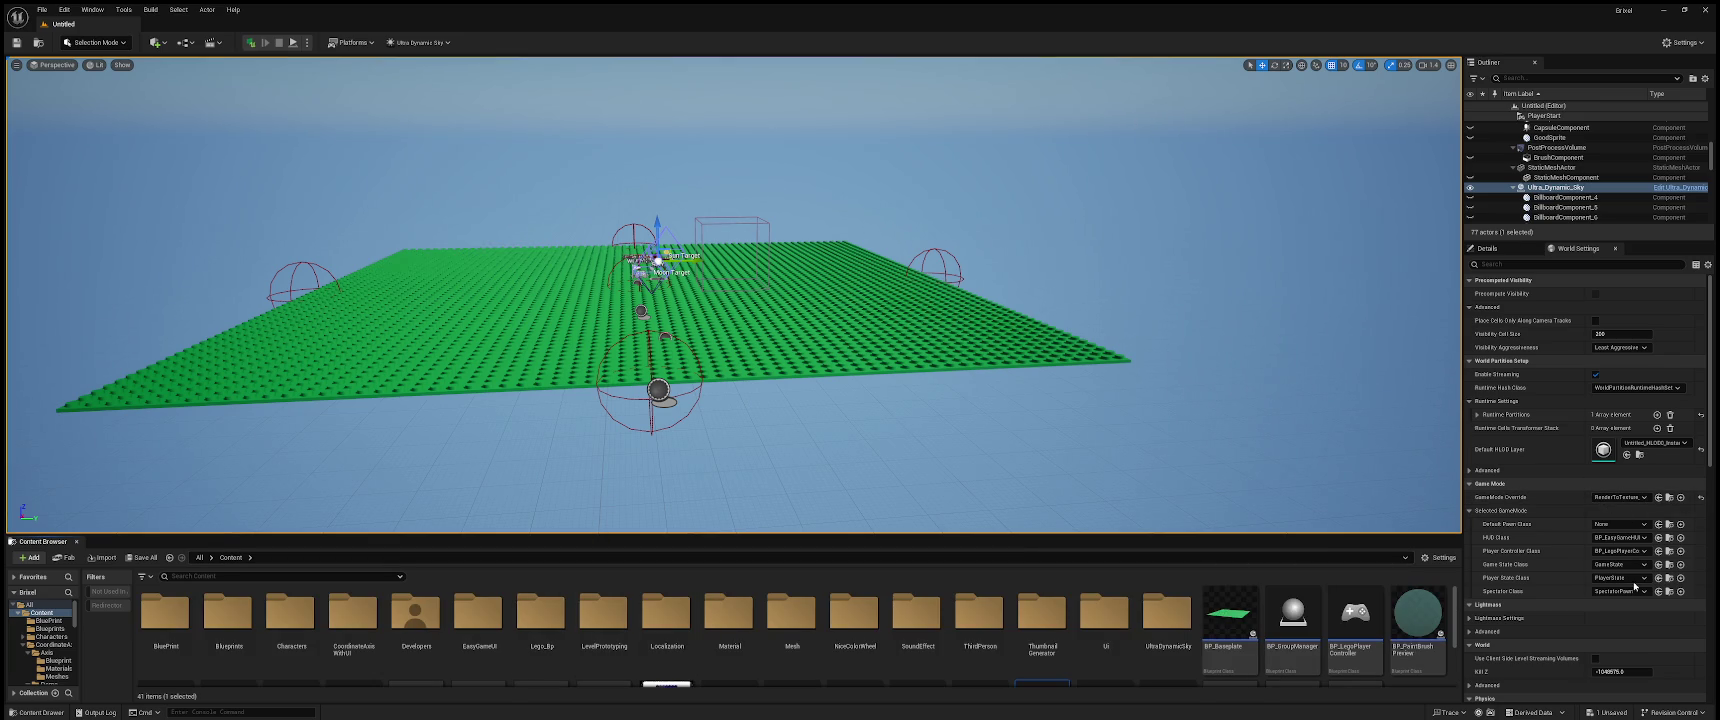
pyautogui.hotkey('ctrl', 'z')
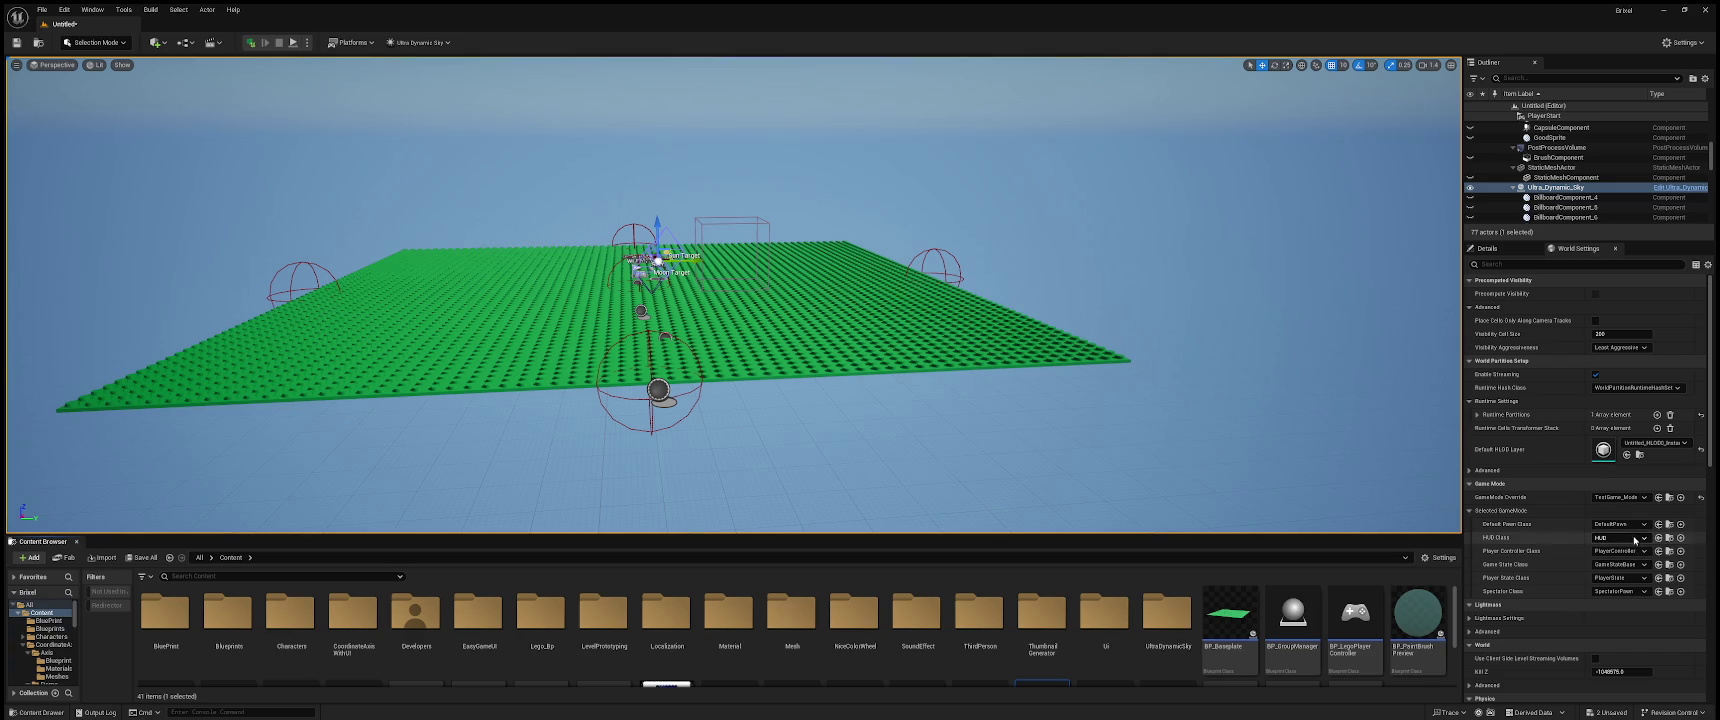
pyautogui.hotkey('ctrl', 'z')
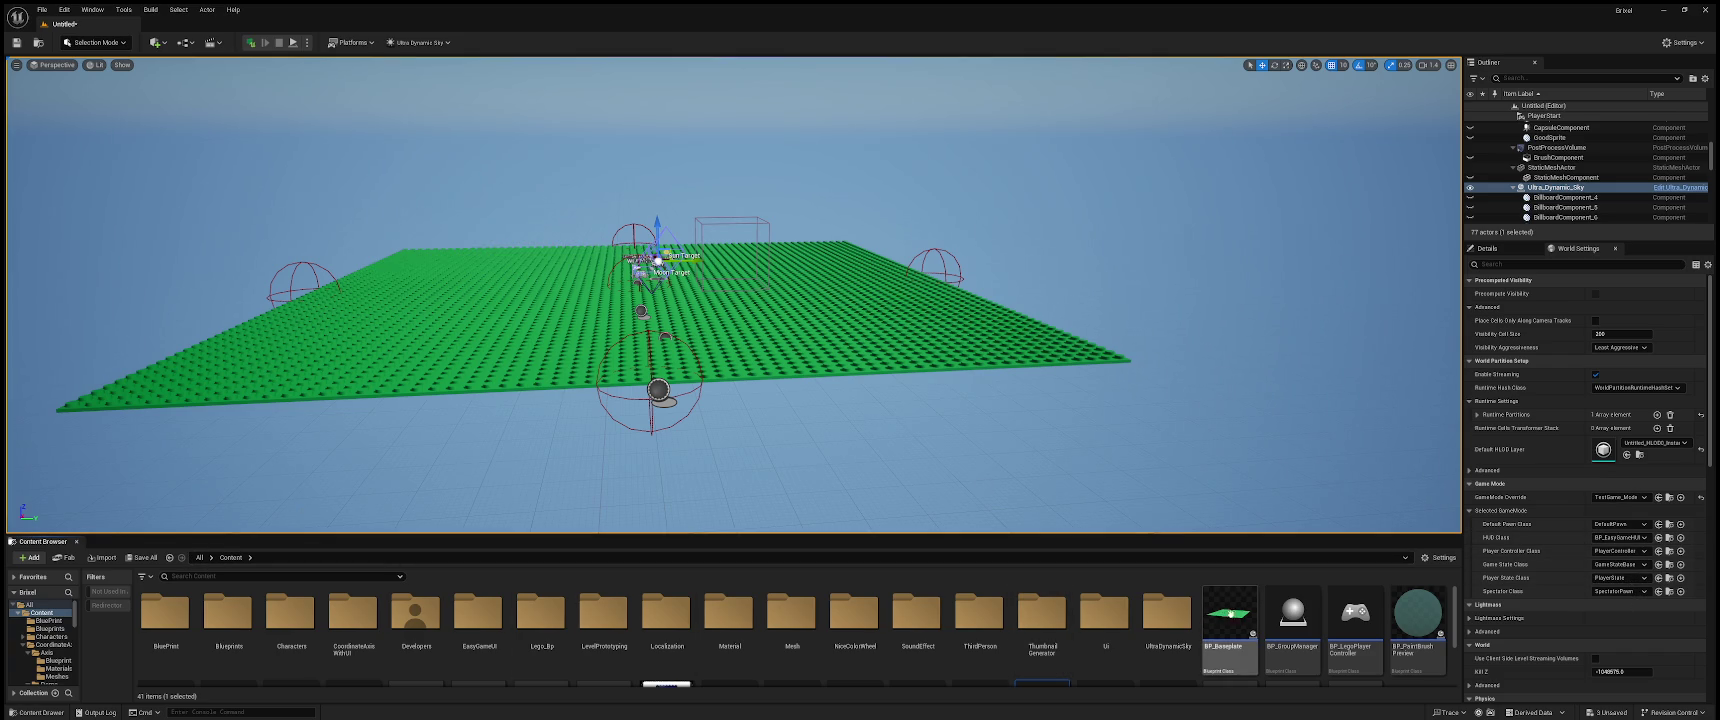
pyautogui.scroll(-2, 712, 606)
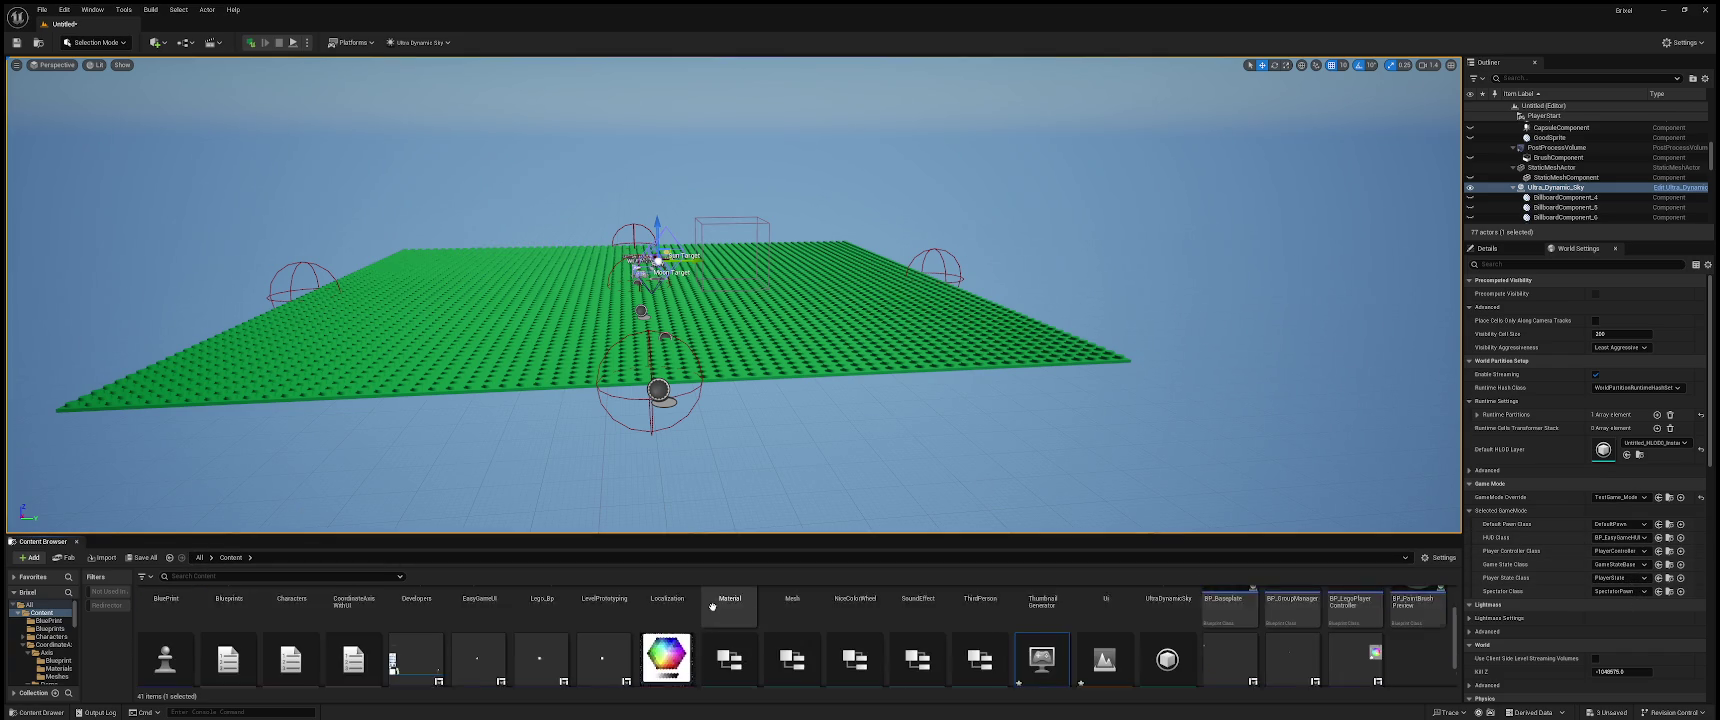
pyautogui.scroll(2, 712, 606)
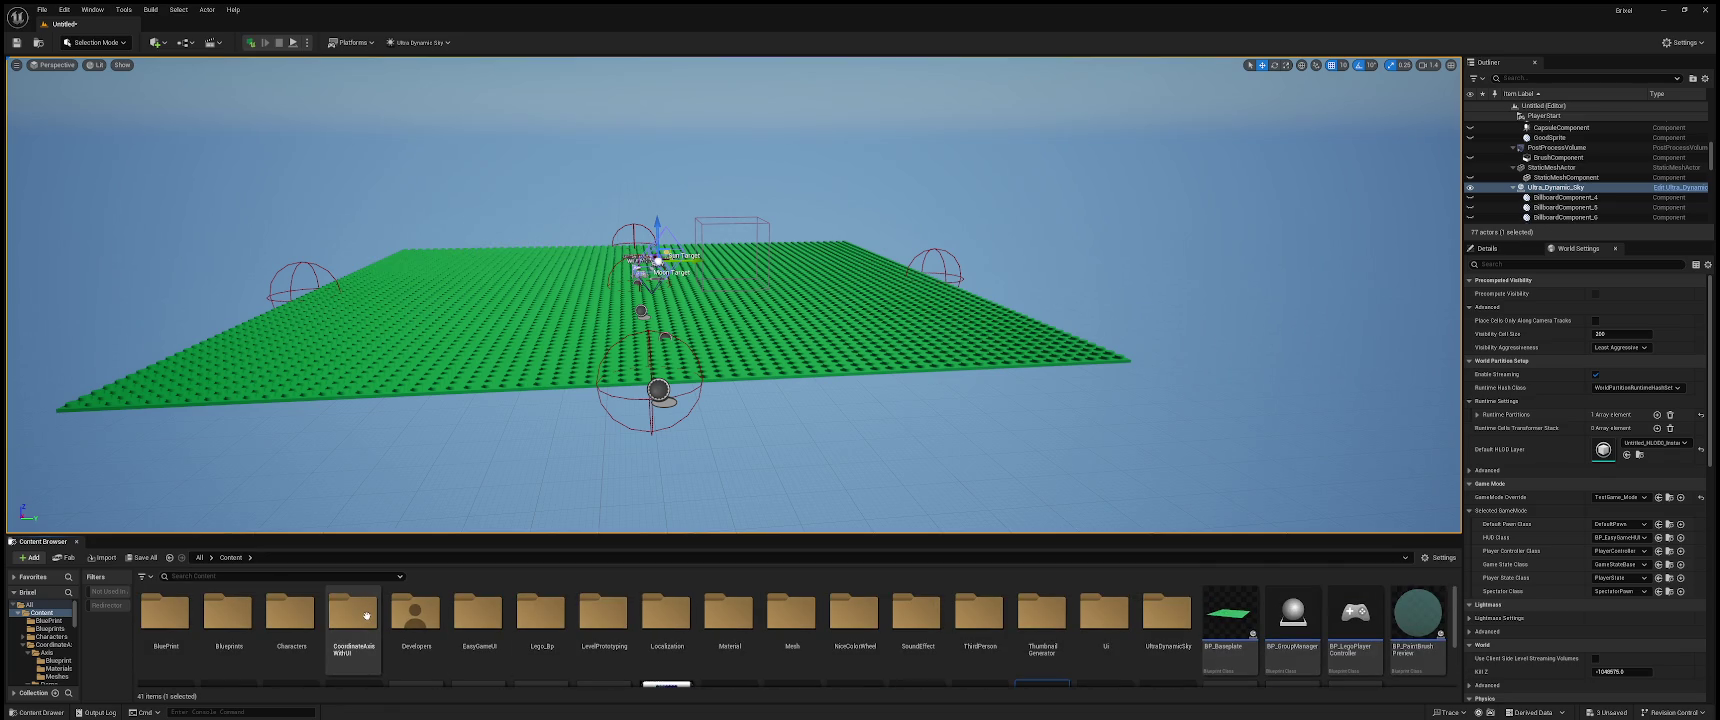
pyautogui.click(228, 615)
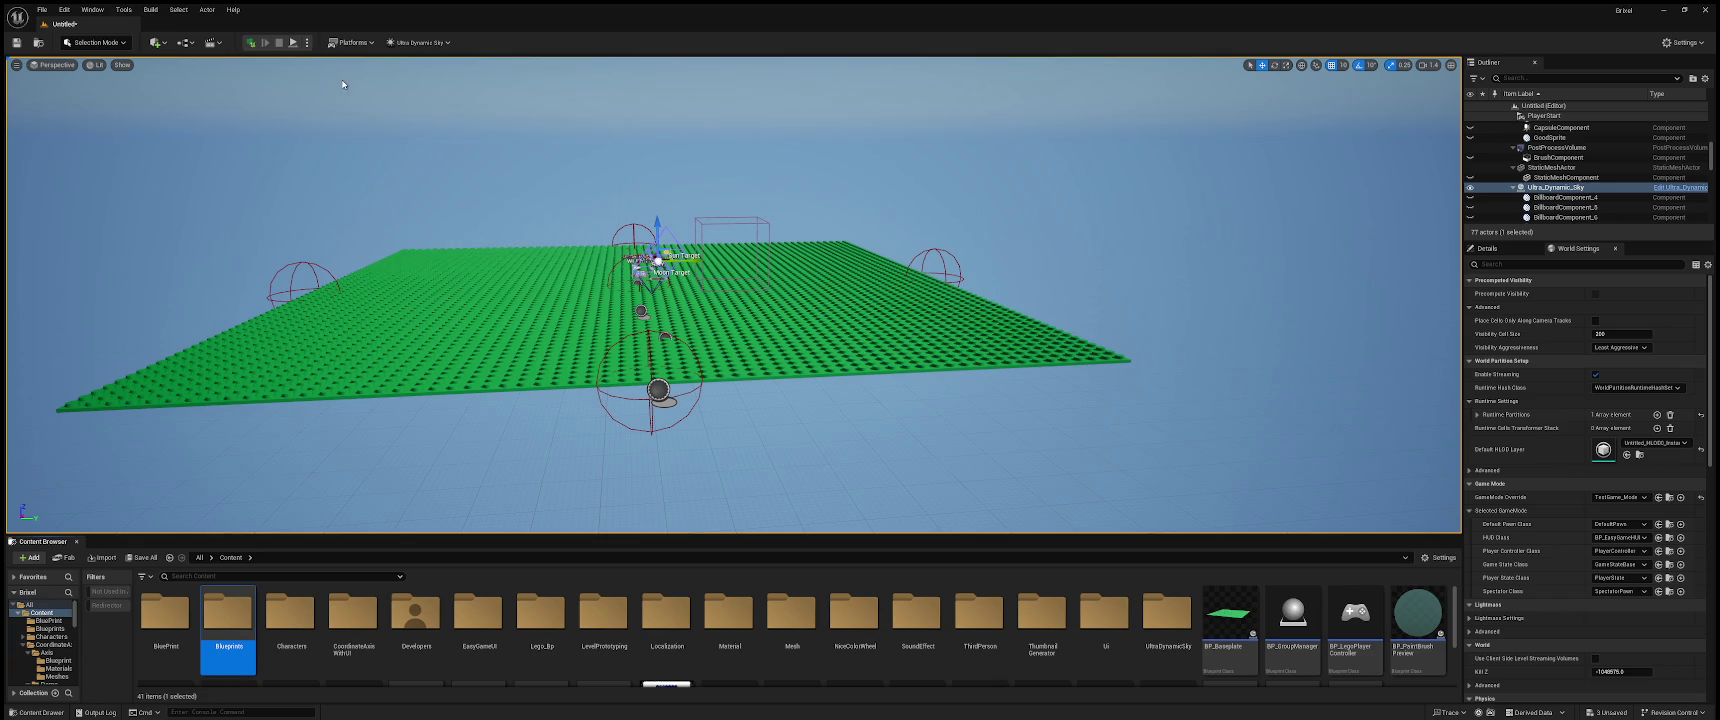
# - Start a Play-In-Editor test, take and release input control, then stop it
pyautogui.hotkey('alt', 'p')
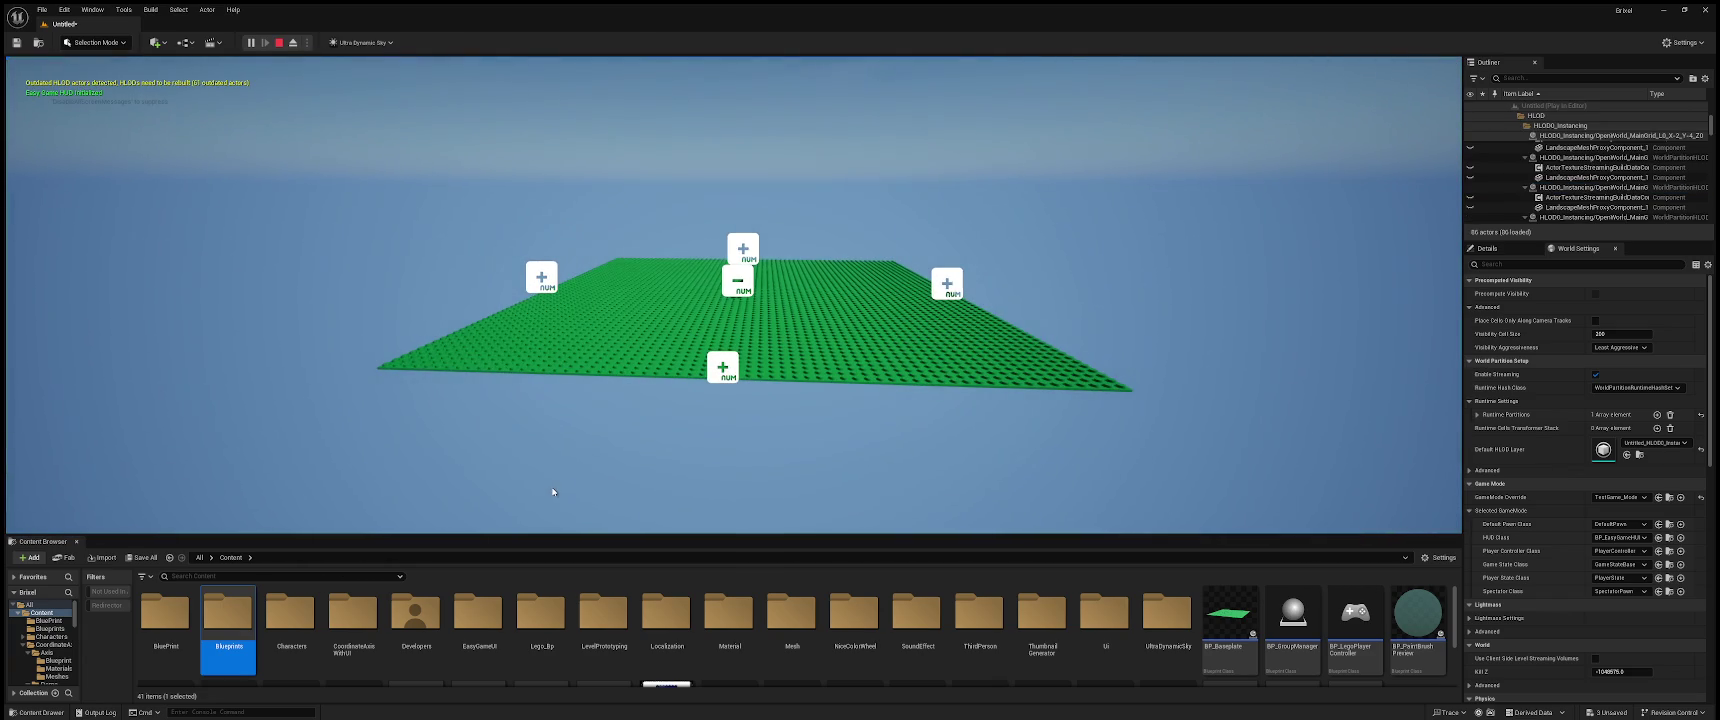
pyautogui.click(519, 476)
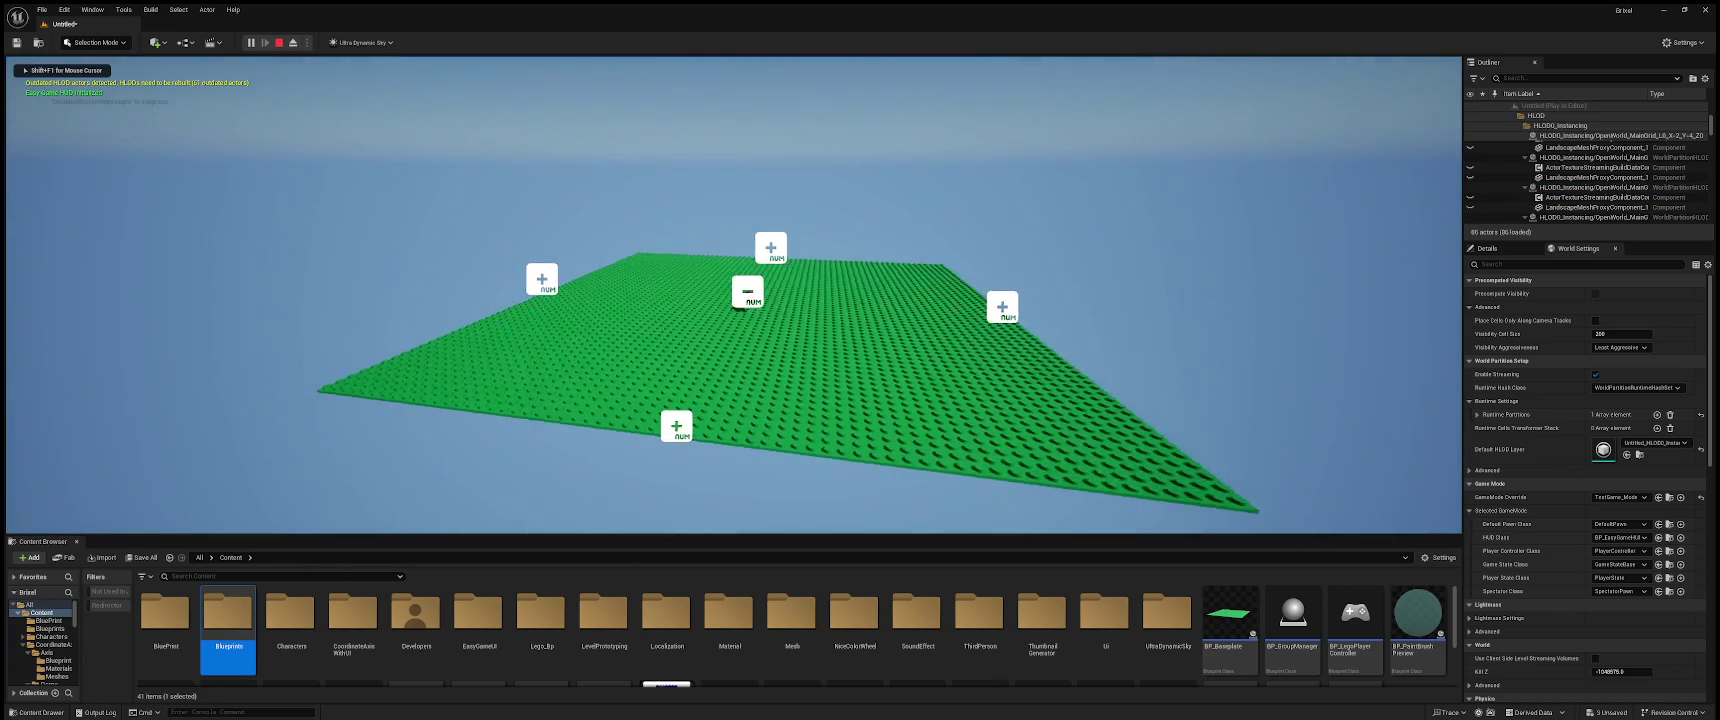
pyautogui.hotkey('shift', 'F1')
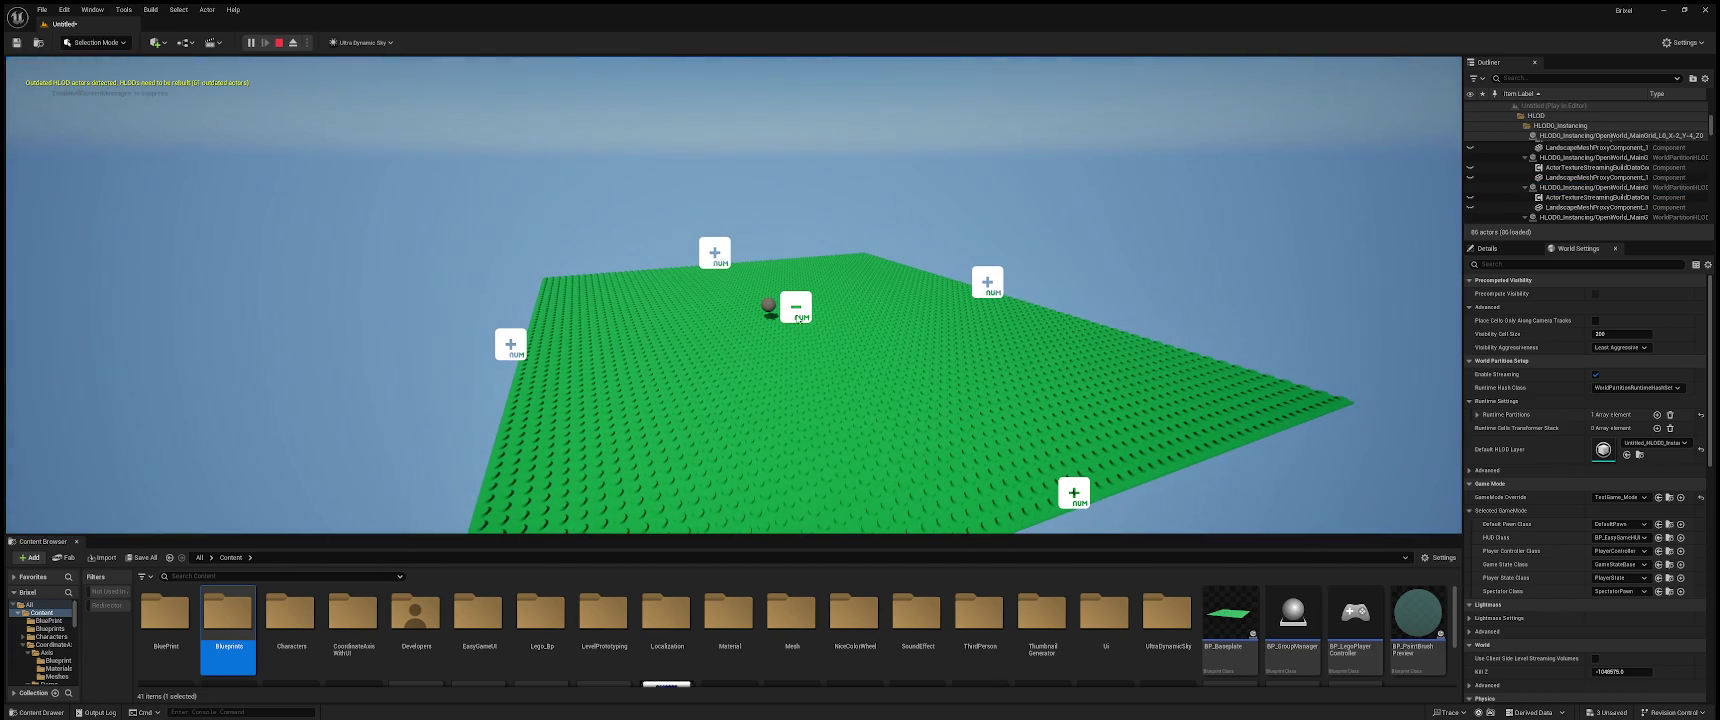
pyautogui.press('Escape')
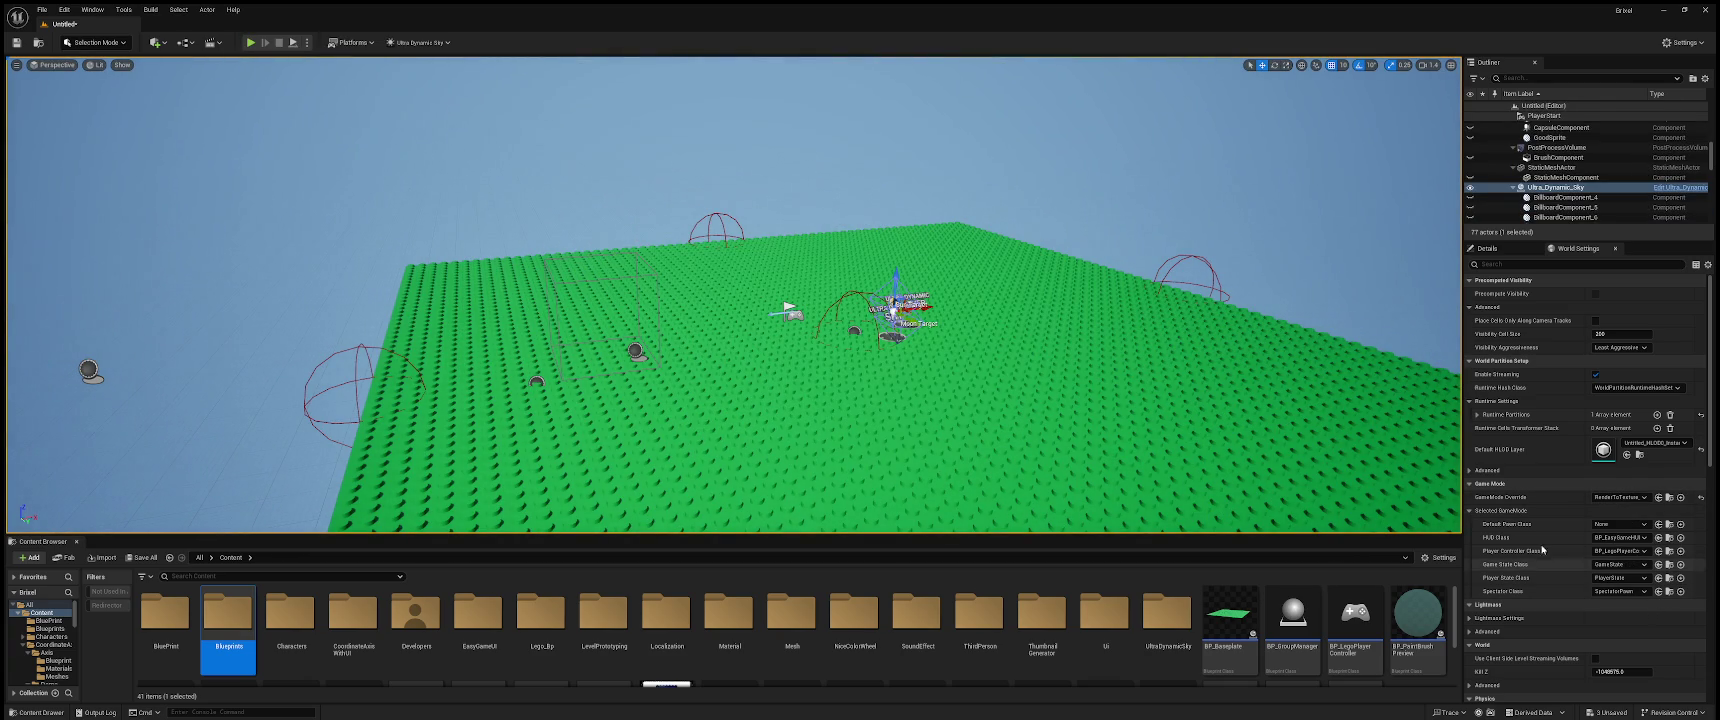
# - Play again, place a white 1x2 brick on the baseplate, raise it, and stop playing
pyautogui.click(250, 42)
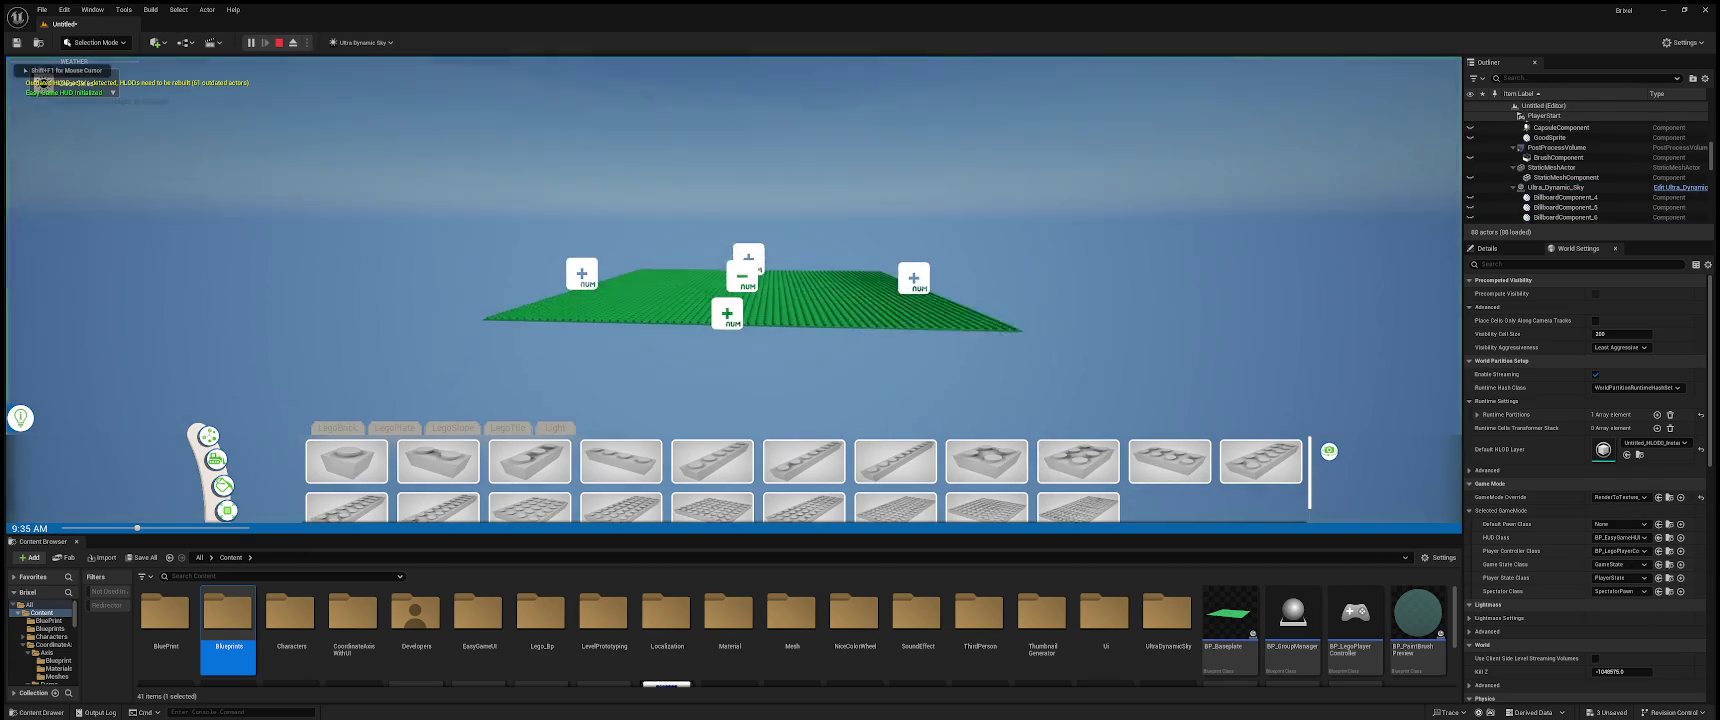
pyautogui.click(346, 461)
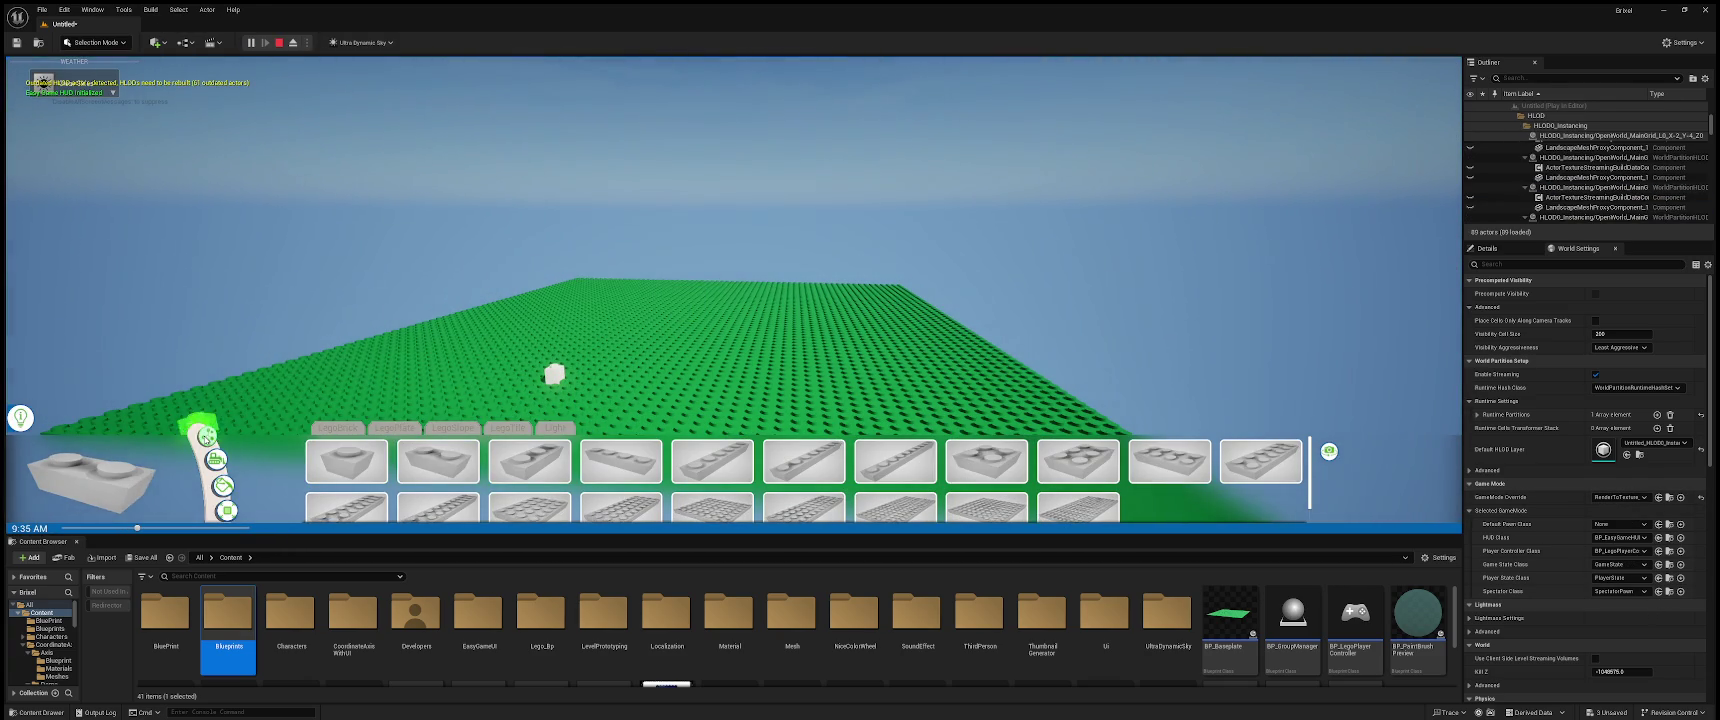
pyautogui.click(549, 374)
pyautogui.moveTo(549, 334); pyautogui.dragTo(549, 258)
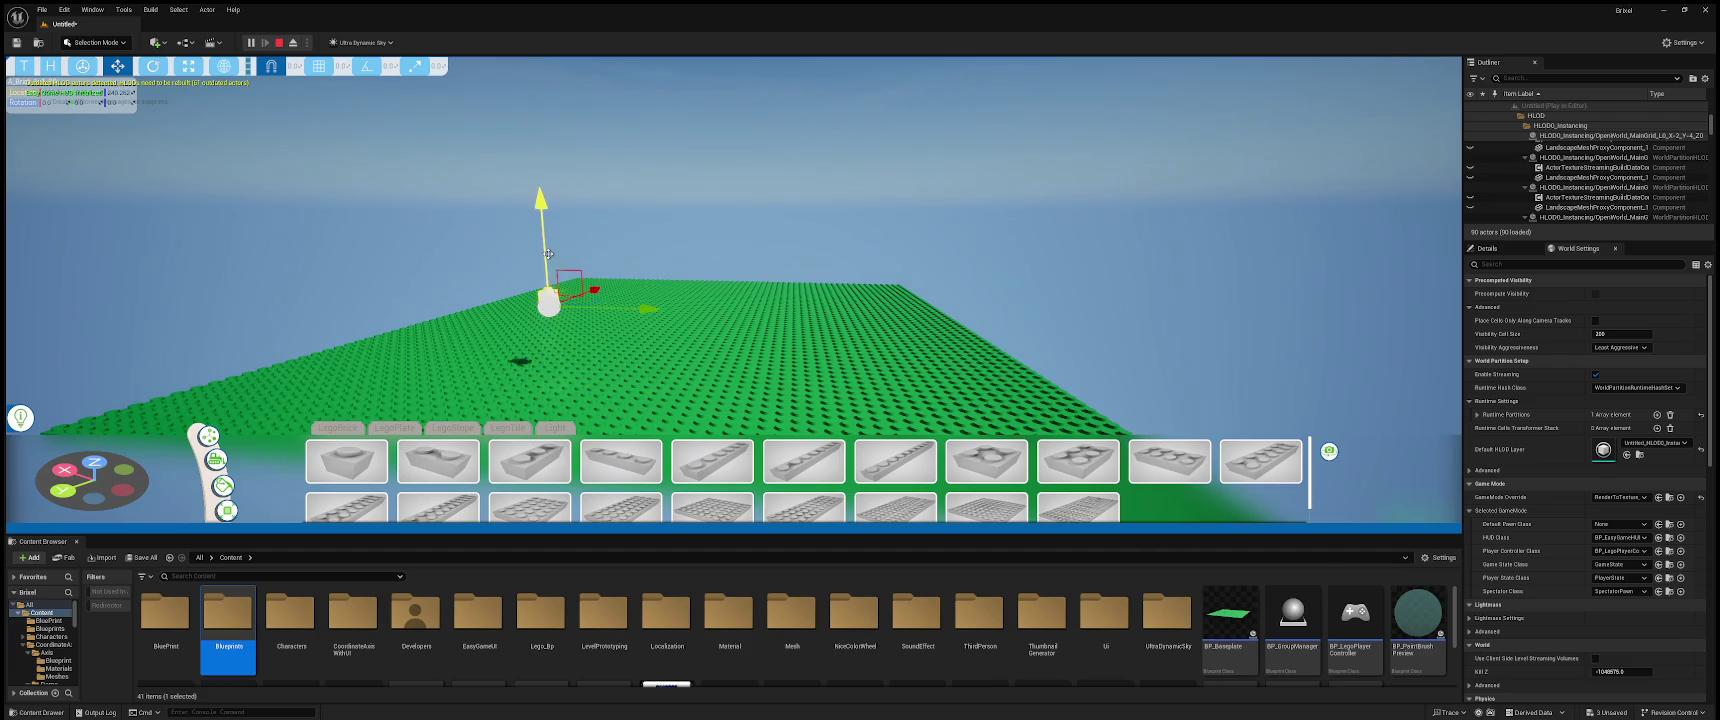
pyautogui.press('Escape')
pyautogui.scroll(-5, 548, 643)
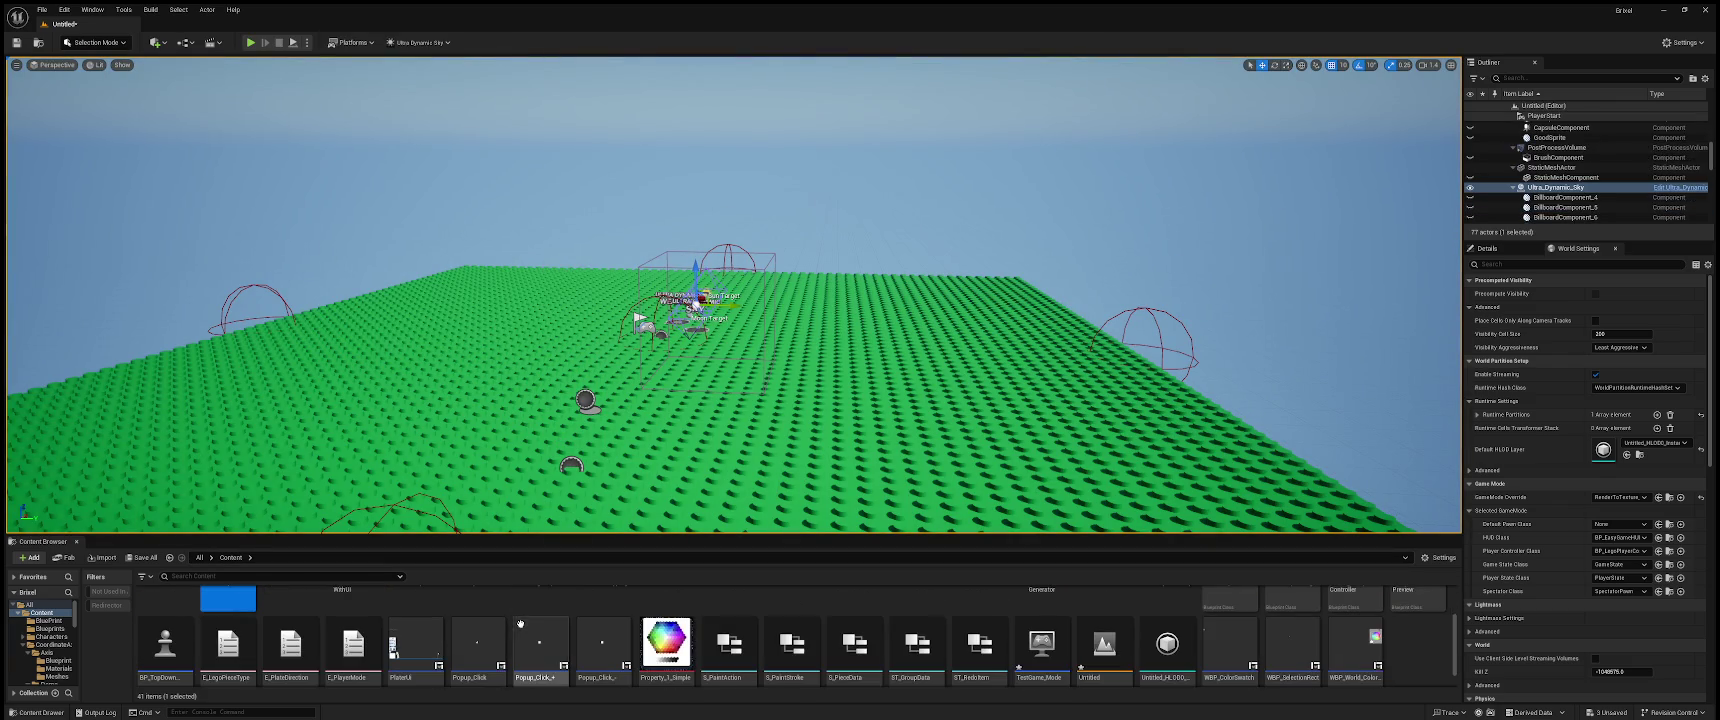
pyautogui.scroll(5, 548, 643)
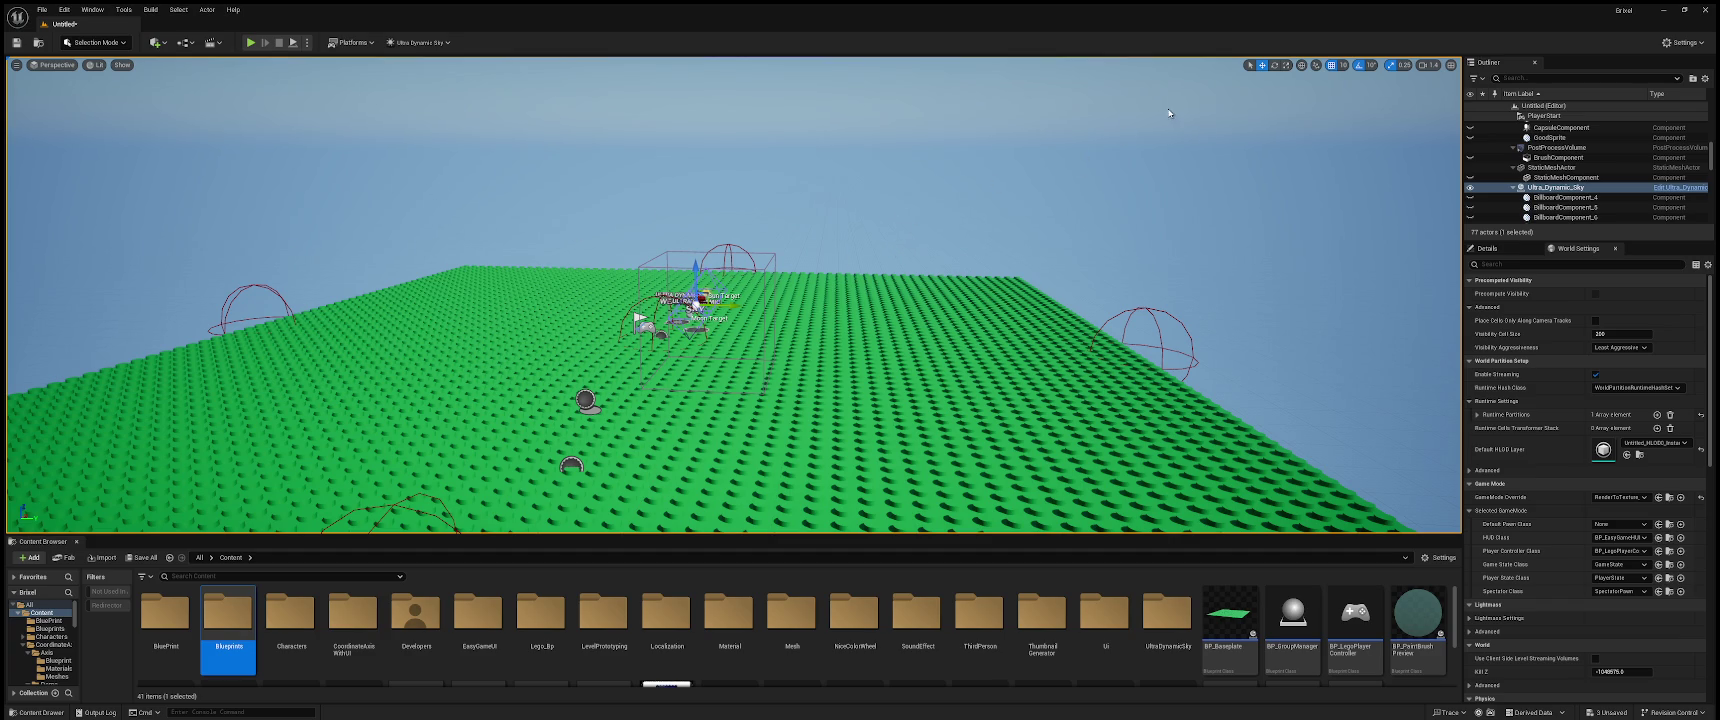
pyautogui.doubleClick(530, 650)
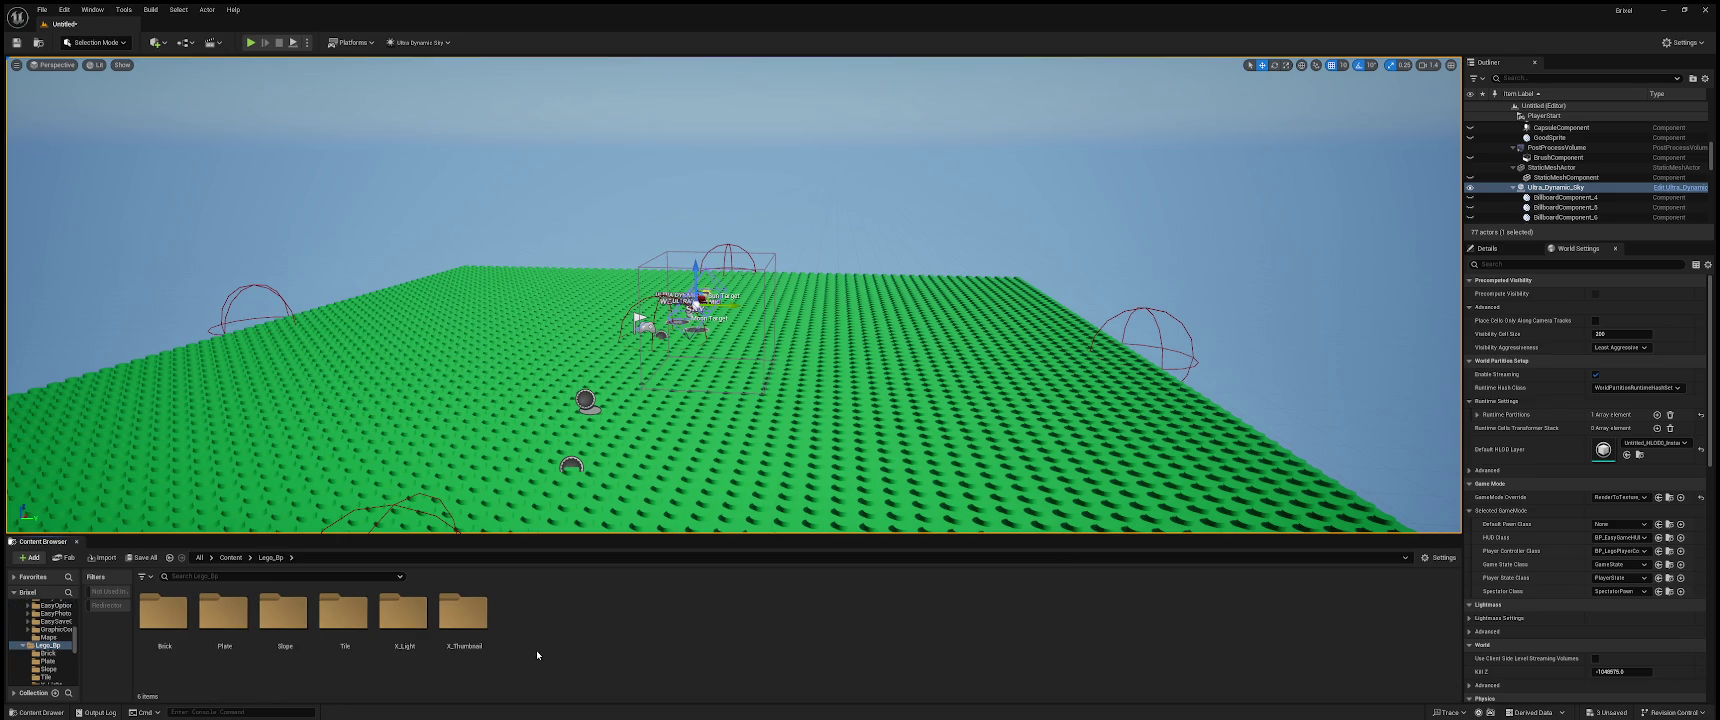
# - Go from Content into EasyGameUI > Maps, select DemoMainMenu, and restore the TestGame_Mode override with Ctrl+Z
pyautogui.click(233, 558)
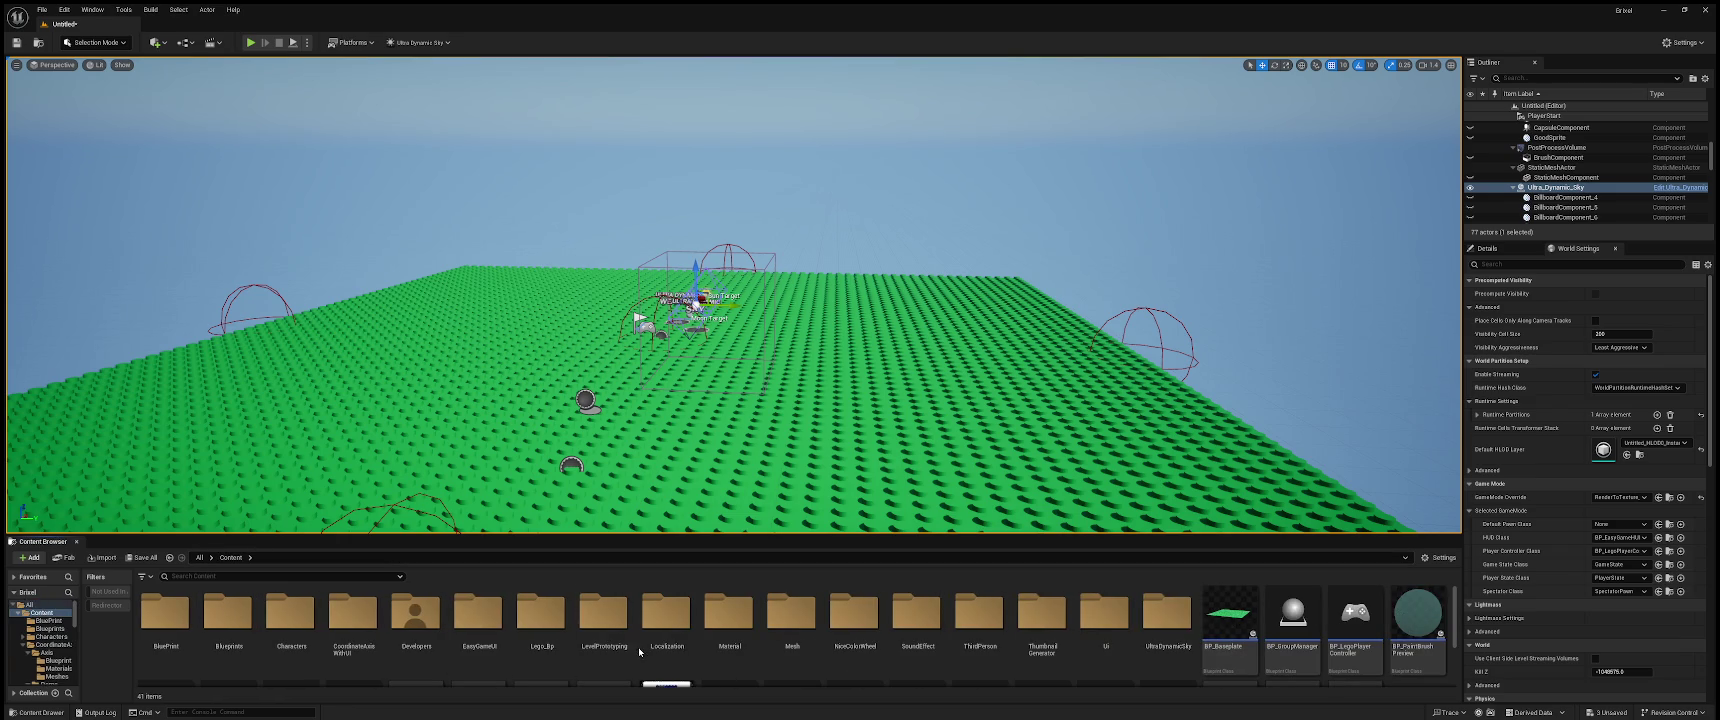
pyautogui.doubleClick(478, 620)
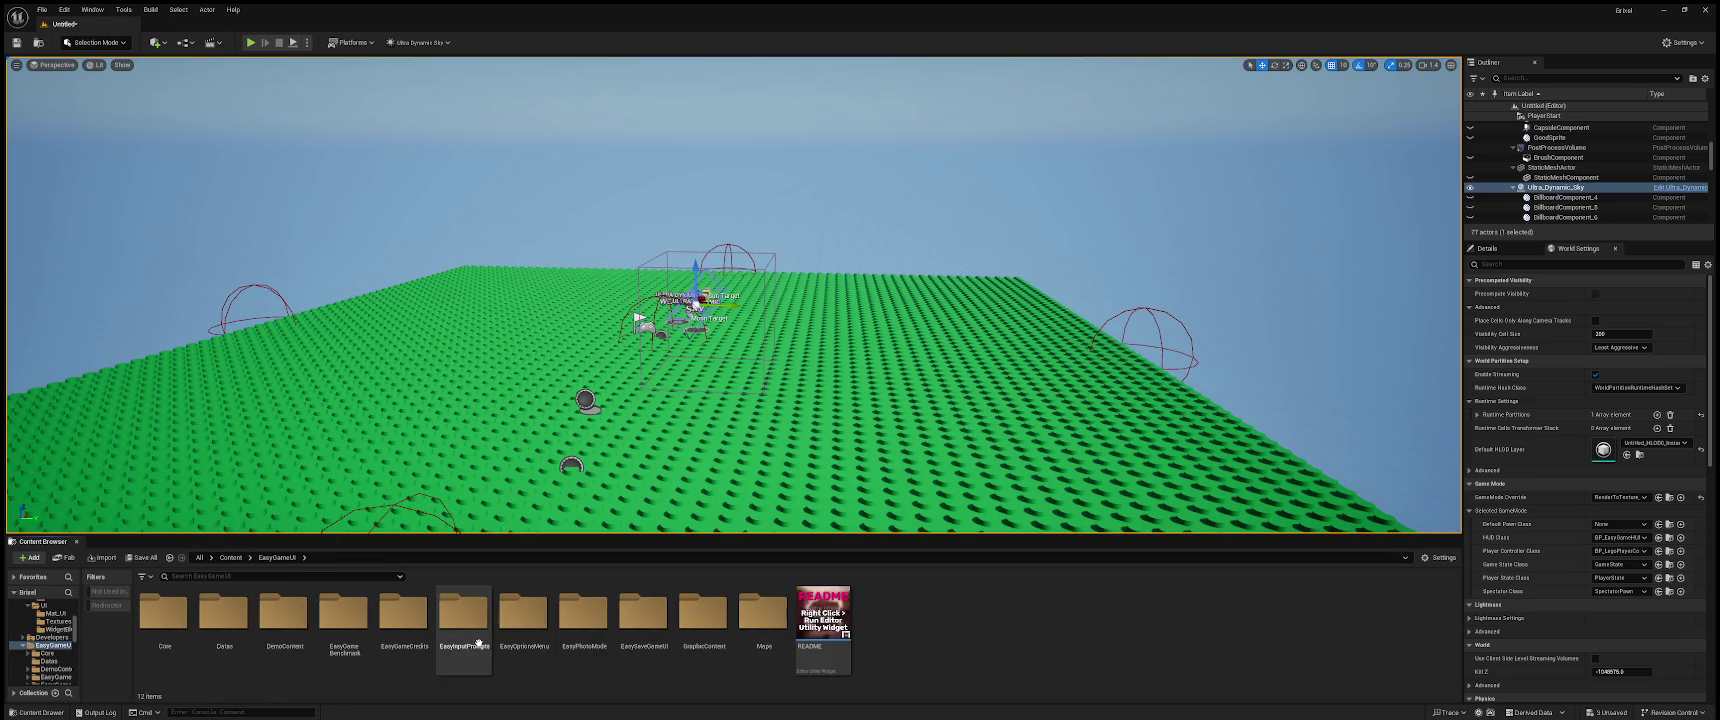
pyautogui.doubleClick(774, 638)
pyautogui.click(281, 612)
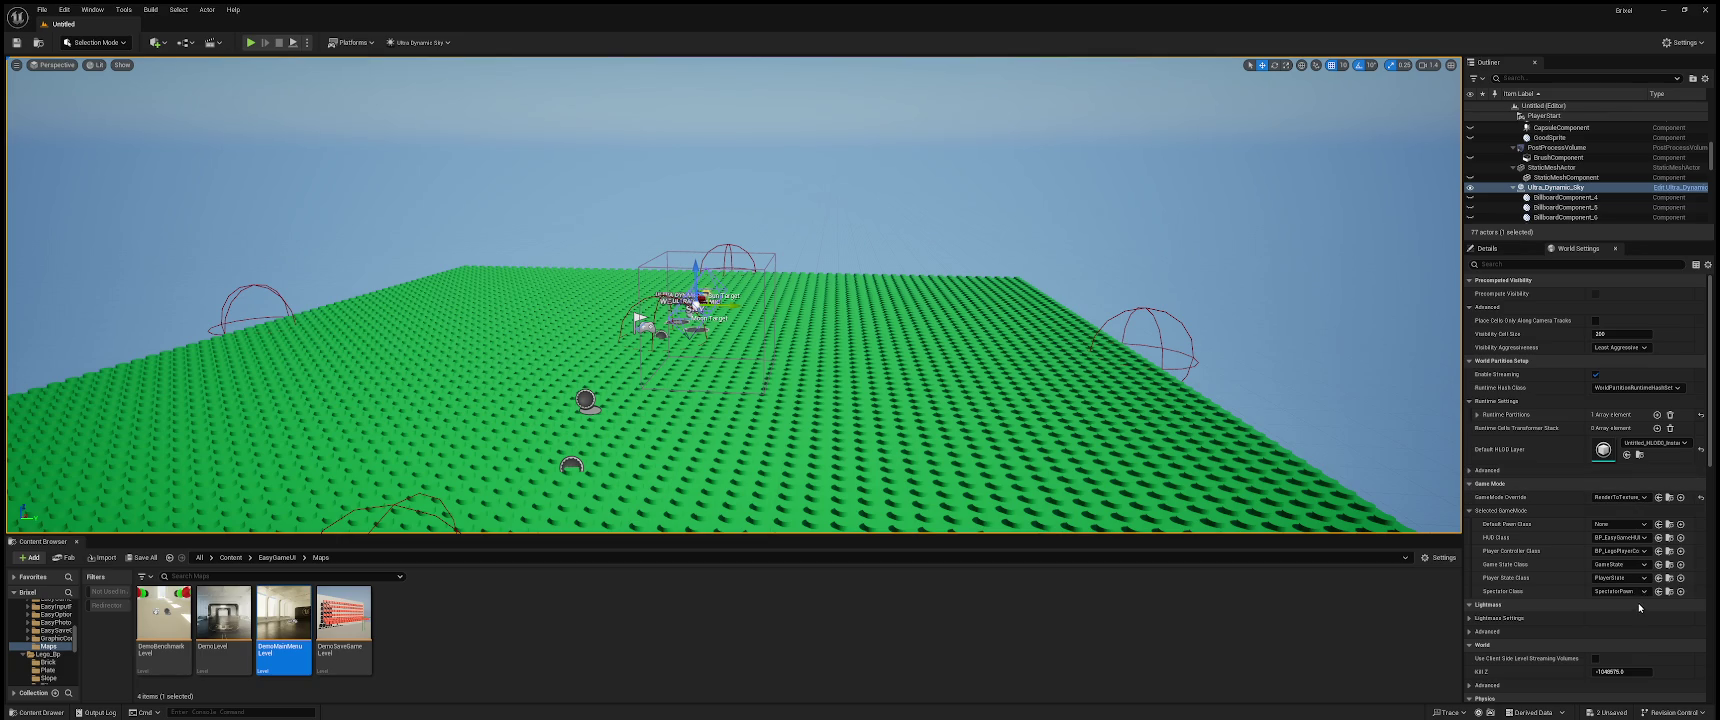
pyautogui.hotkey('ctrl', 'z')
# - Play-test the brick level with the TestGame_Mode override, then stop the session
pyautogui.click(250, 44)
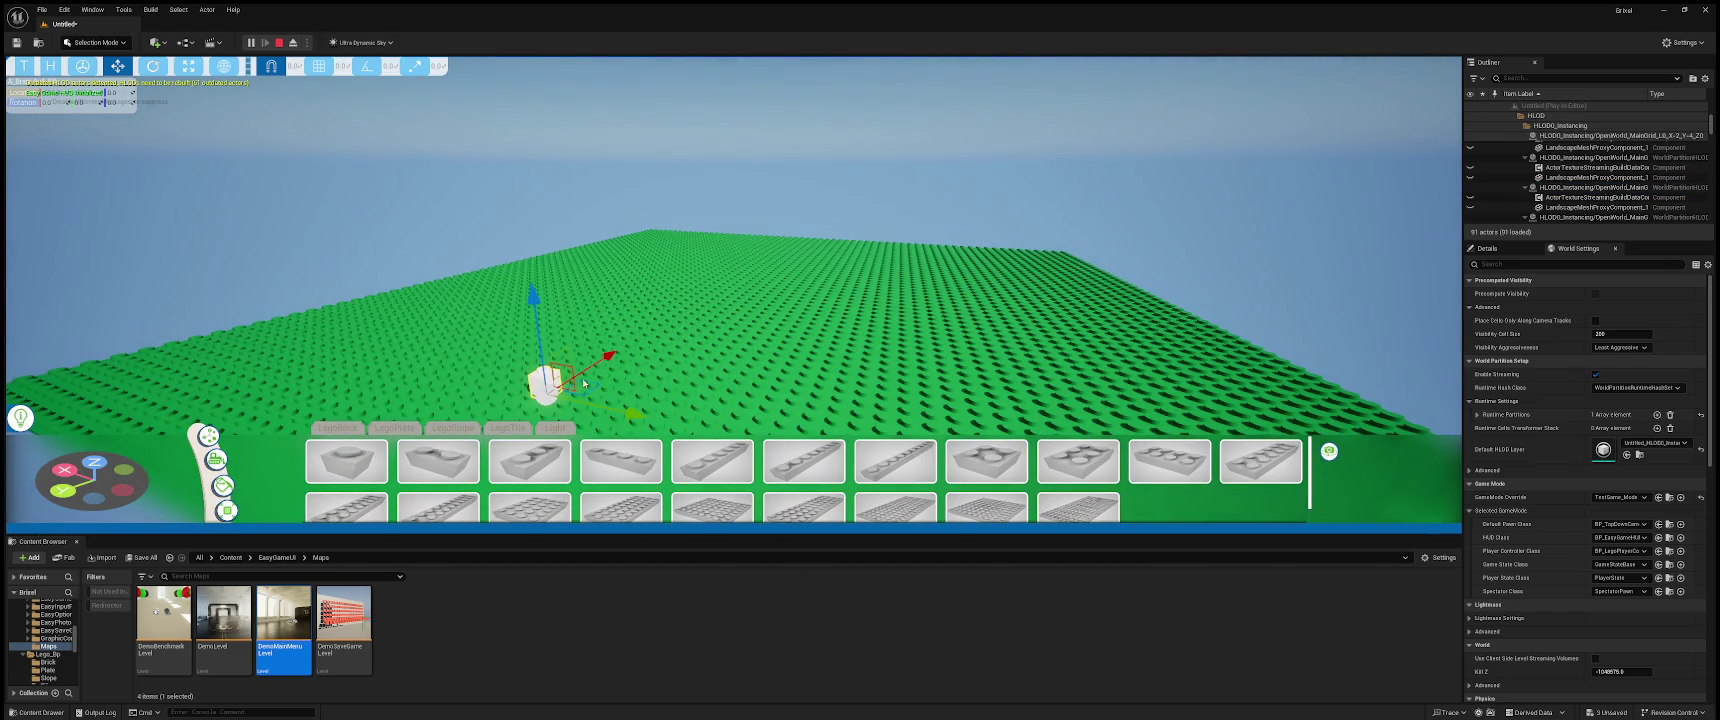
pyautogui.press('Escape')
pyautogui.scroll(-5, 373, 65)
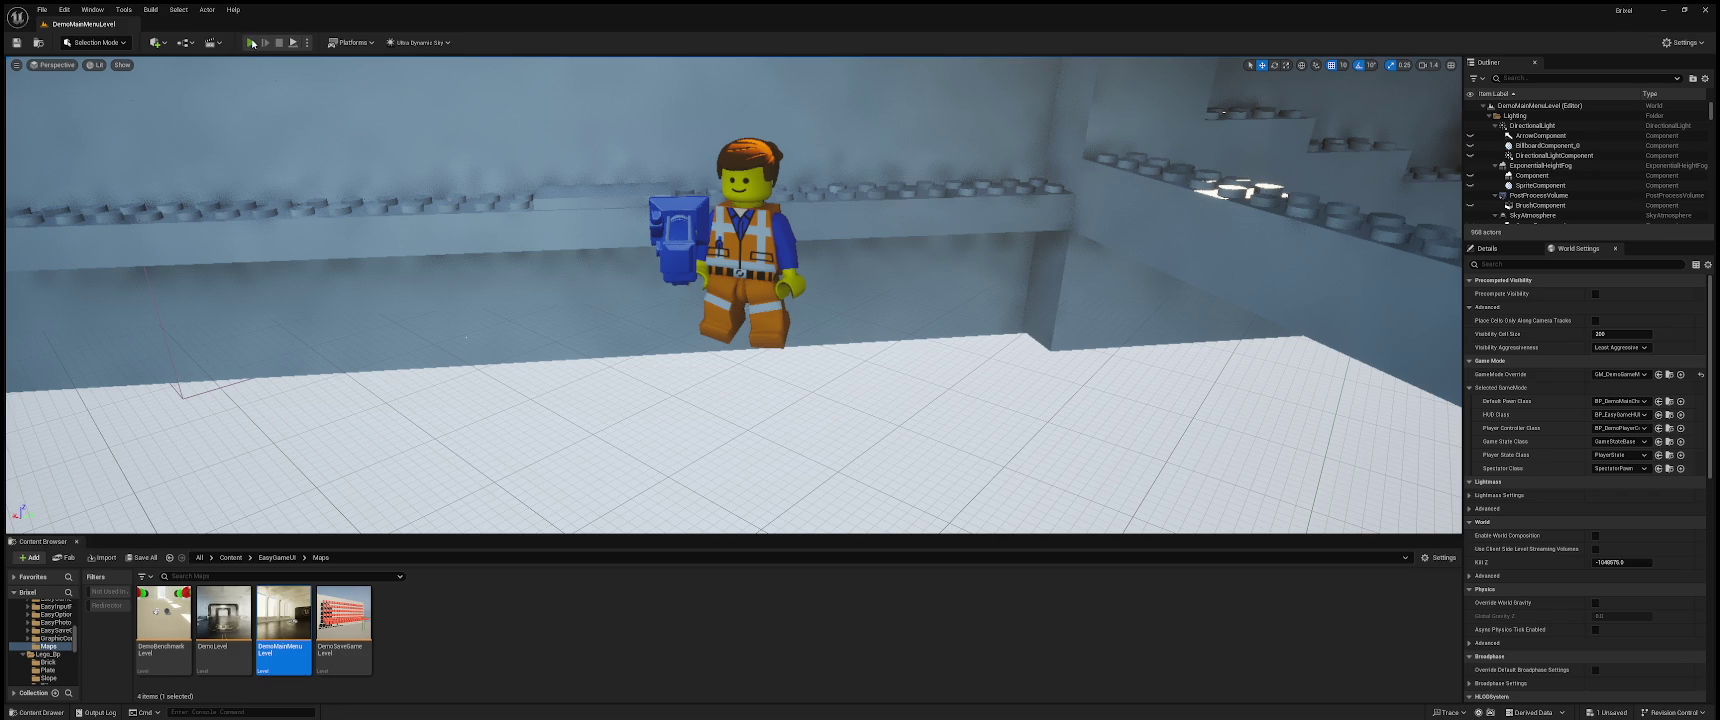
# - Preview the BRIXEL main menu past its splash screen, then run and stop a second play test
pyautogui.click(251, 42)
pyautogui.click(384, 339)
pyautogui.press('Escape')
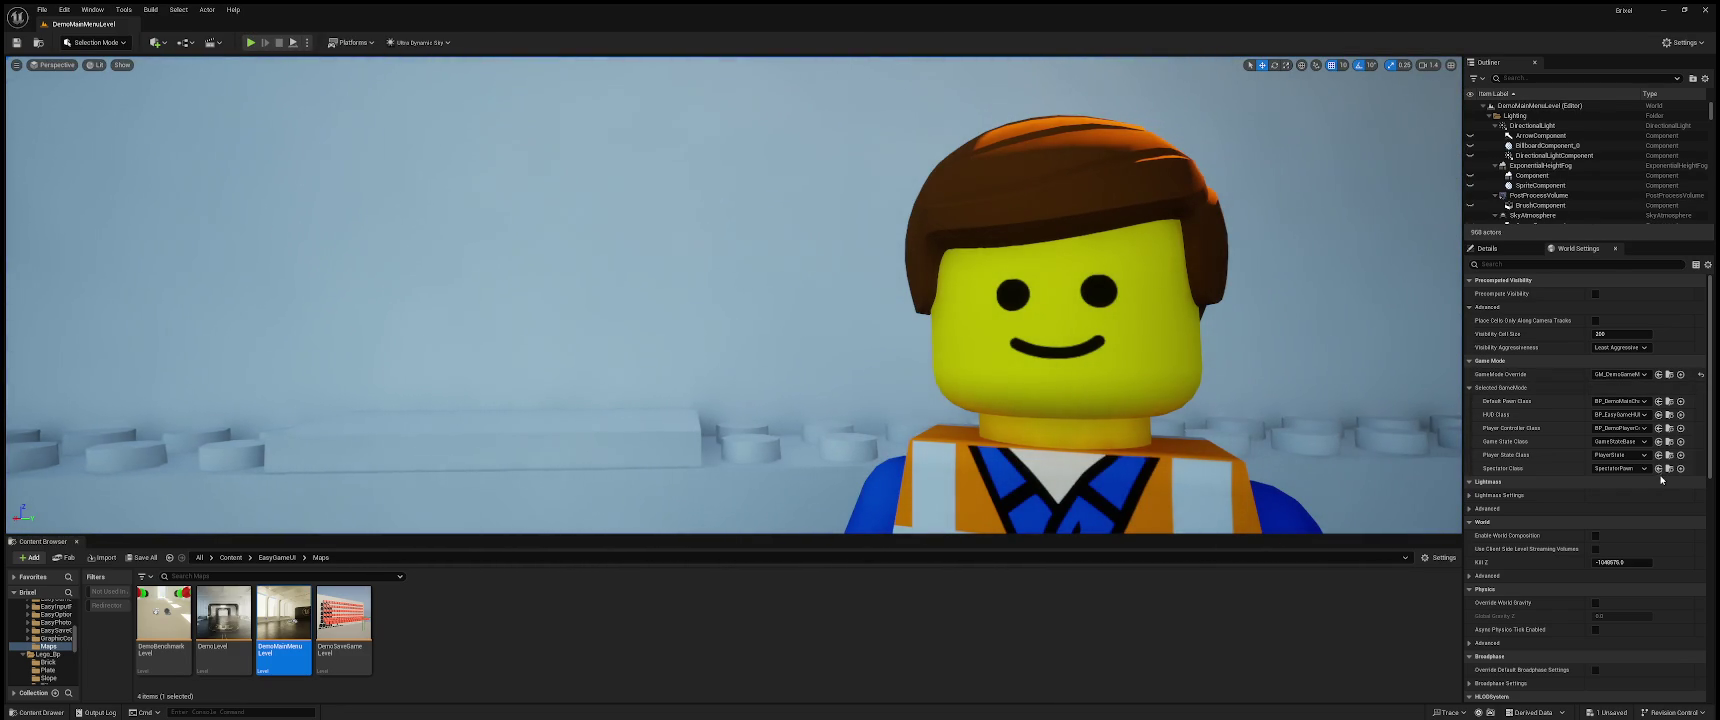
pyautogui.click(250, 42)
pyautogui.press('Escape')
pyautogui.click(255, 43)
pyautogui.click(442, 276)
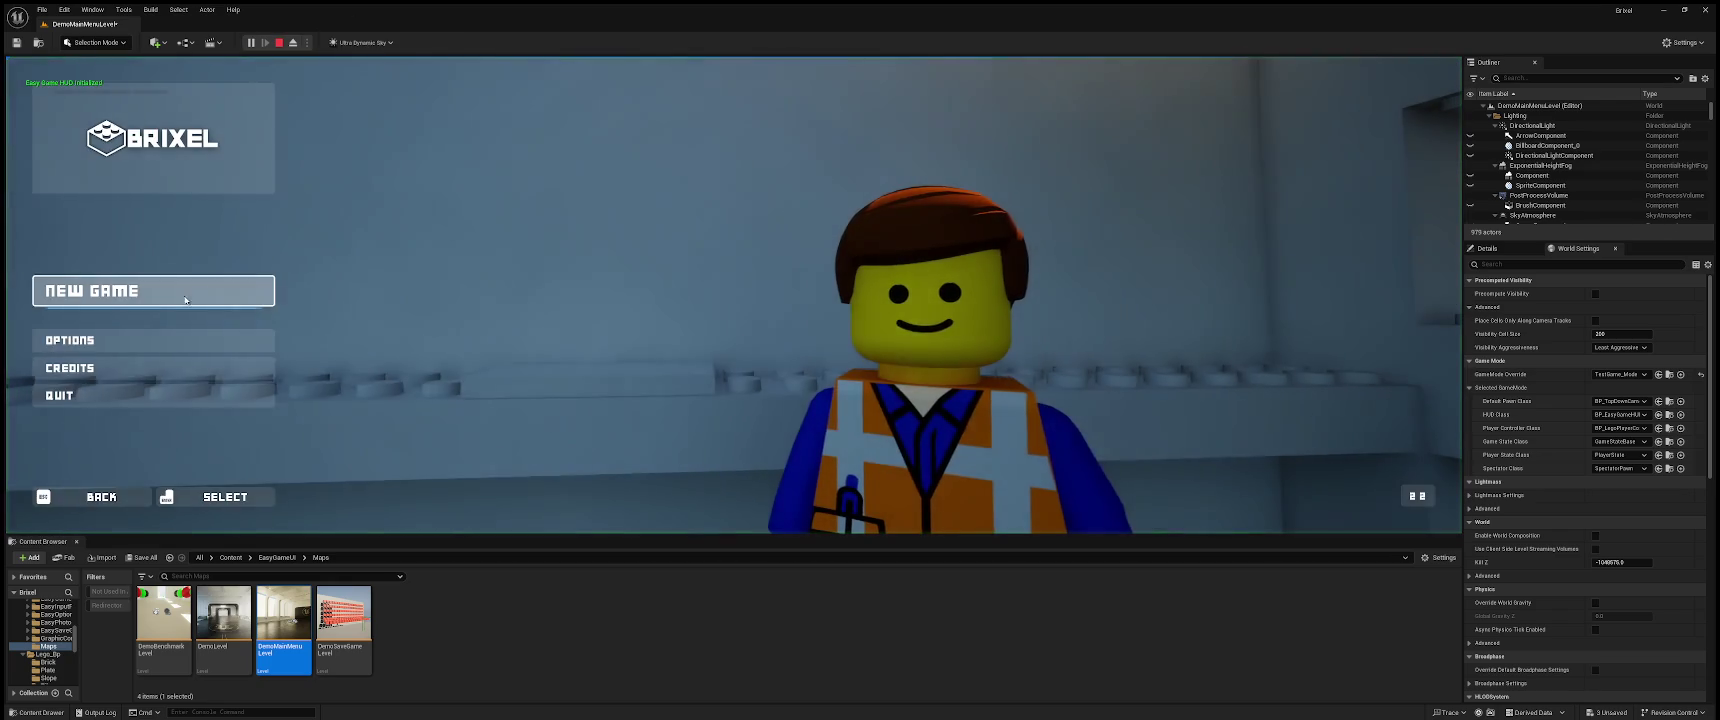
pyautogui.click(165, 298)
pyautogui.press('Escape')
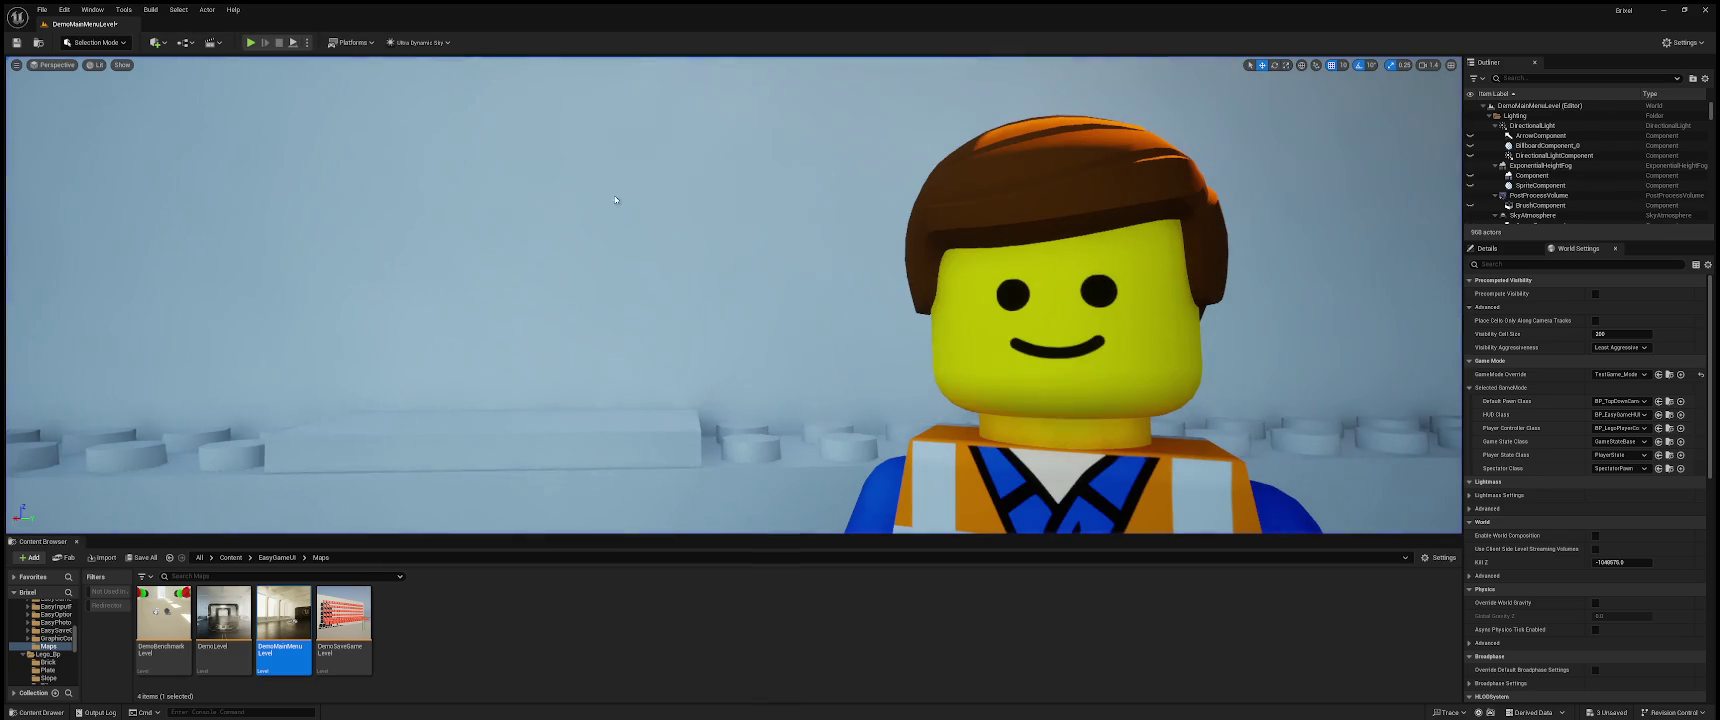